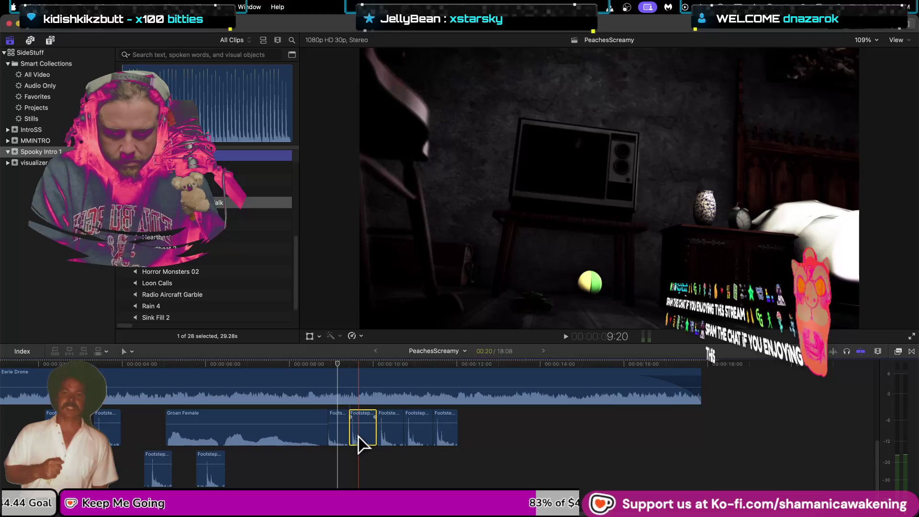
# Delete the two connected Footstep clips from the PeachesScreamy timeline
pyautogui.press('Delete')
pyautogui.click(415, 433)
pyautogui.press('Delete')
# Trim the remaining footstep clips' starts and shift one slightly earlier, checking by playback
pyautogui.press('space')
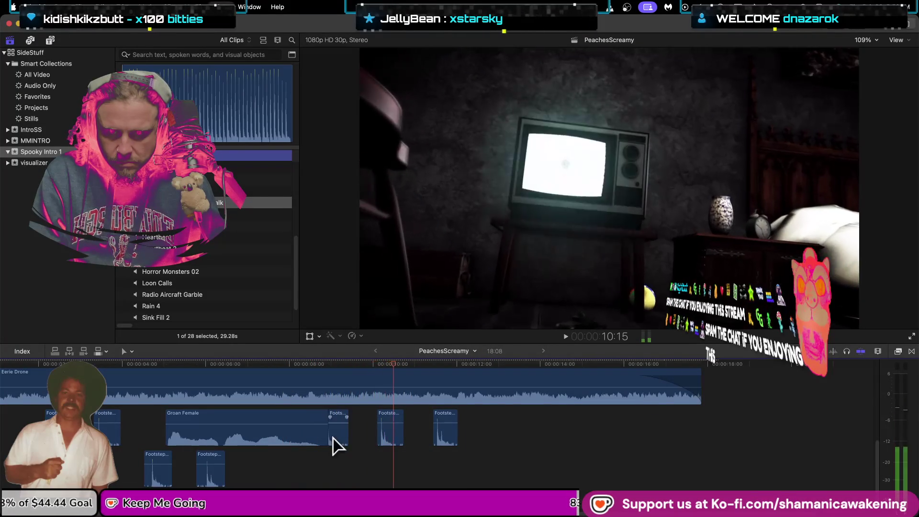
pyautogui.moveTo(330, 437)
pyautogui.mouseDown()
pyautogui.moveTo(349, 435)
pyautogui.moveTo(341, 436)
pyautogui.mouseUp()
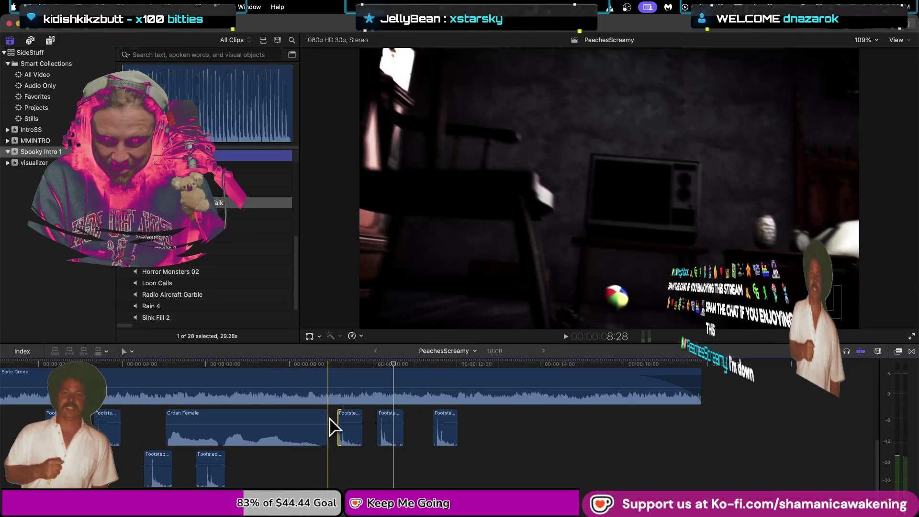
pyautogui.moveTo(343, 434); pyautogui.dragTo(334, 437)
pyautogui.press('space')
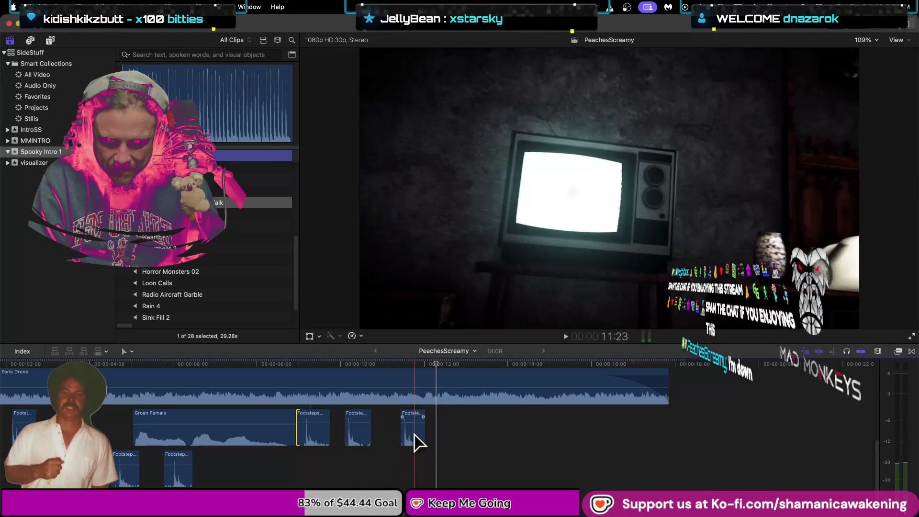
pyautogui.moveTo(410, 435); pyautogui.dragTo(402, 434)
pyautogui.press('space')
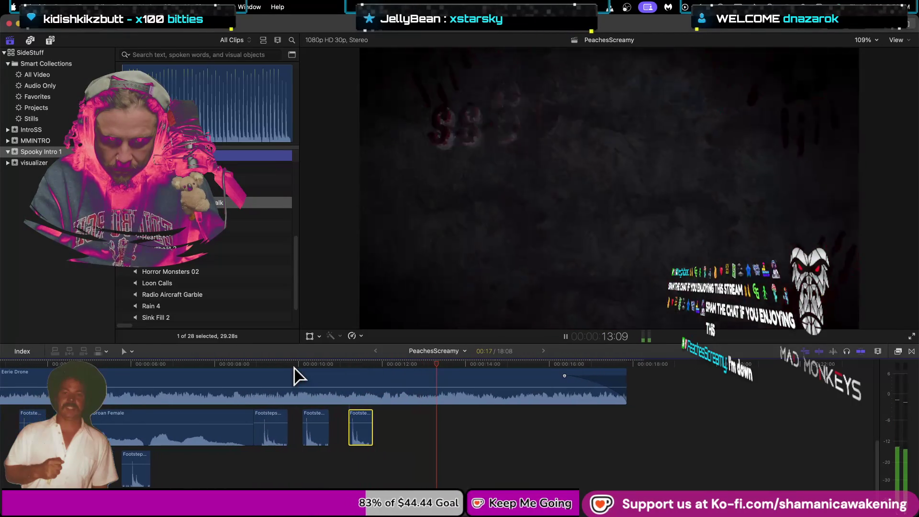
# Play the PeachesScreamy intro from the start and stop near 13 seconds
pyautogui.press('space')
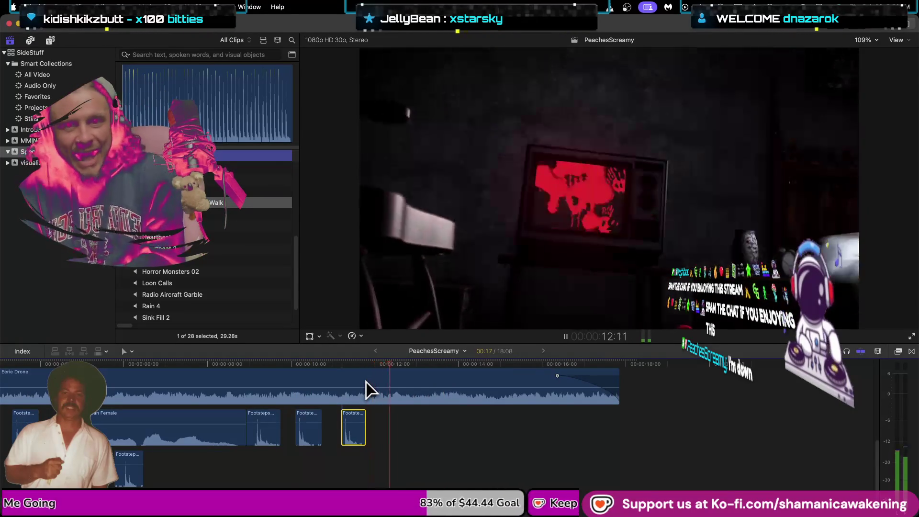
pyautogui.press('space')
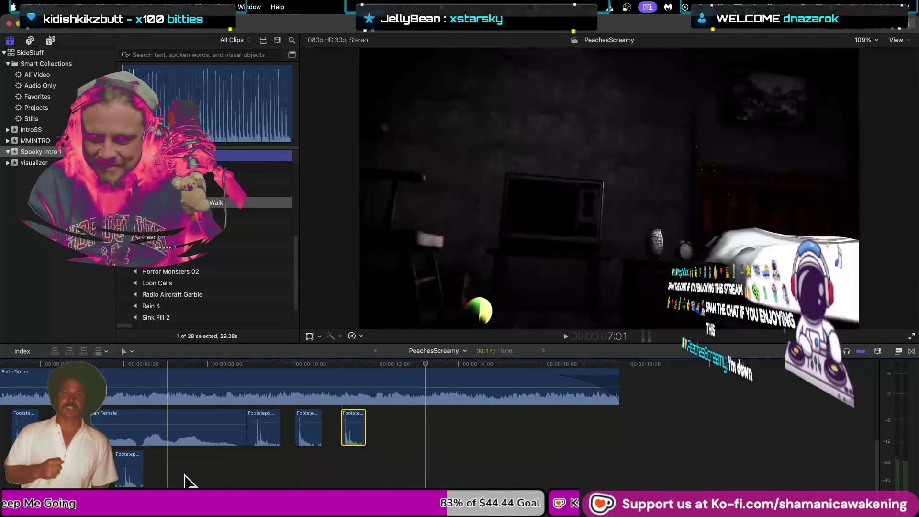
pyautogui.press('Home')
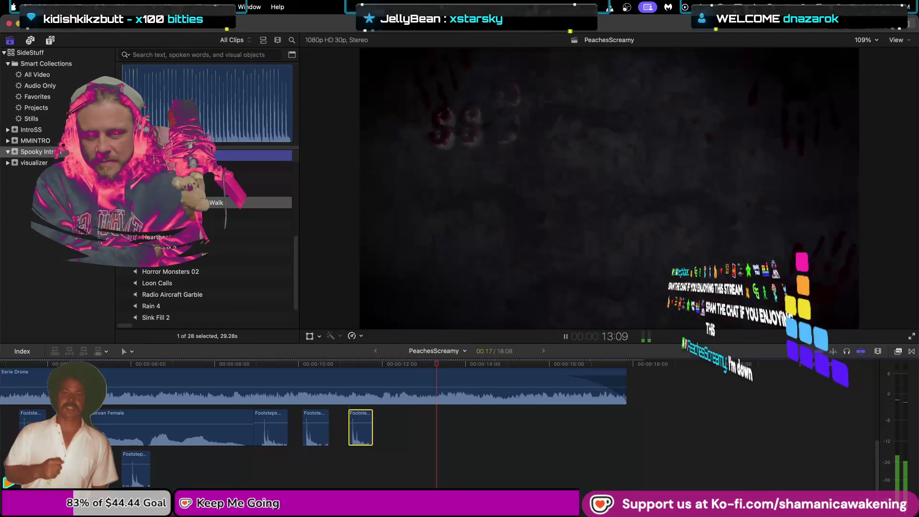
pyautogui.press('space')
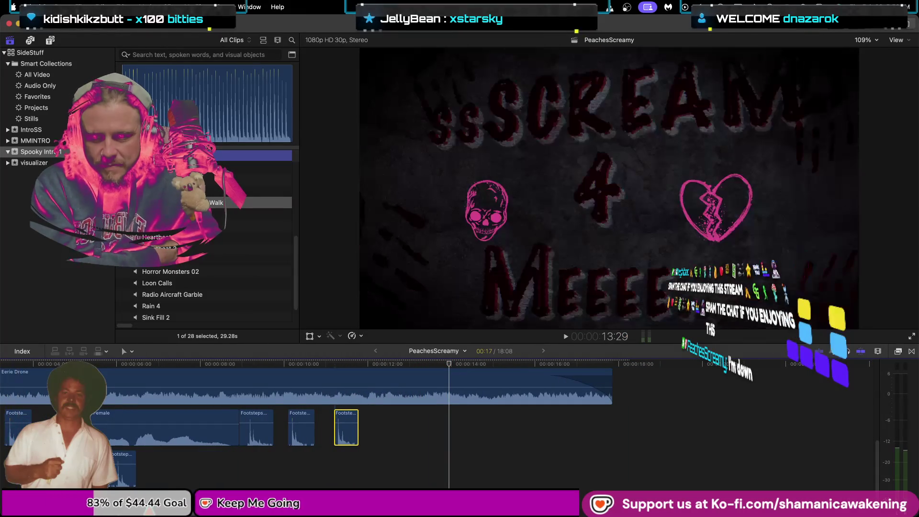
pyautogui.hscroll(-5, 430, 421)
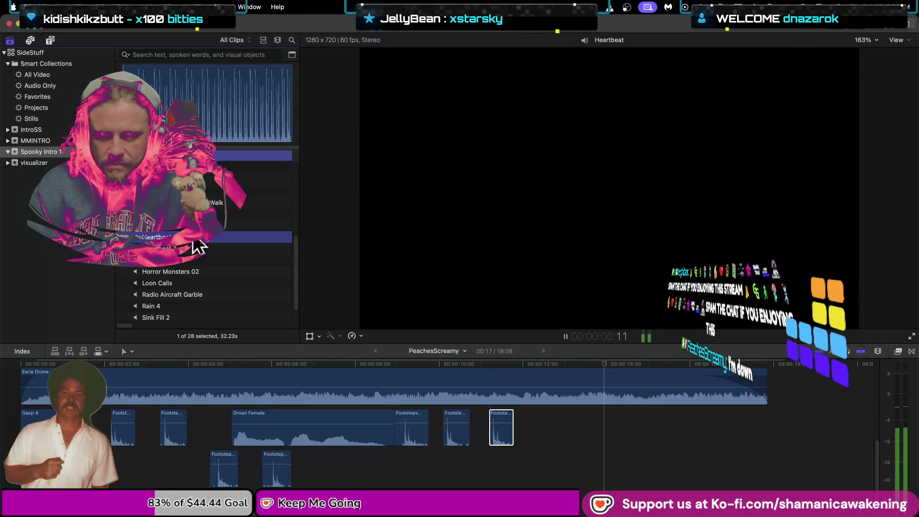
# Delete Heartbeat 2 and Heartbeat 3 from the event, confirming the move to trash
pyautogui.click(192, 245)
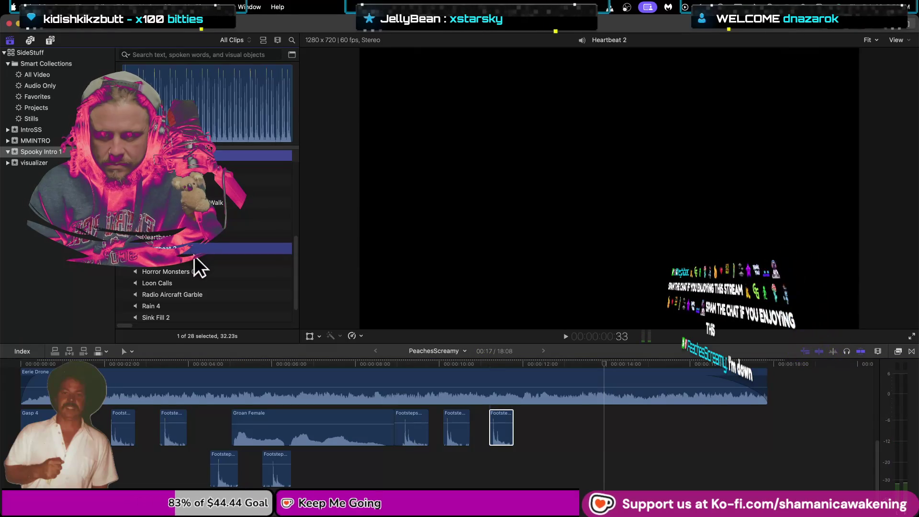
pyautogui.click(193, 256)
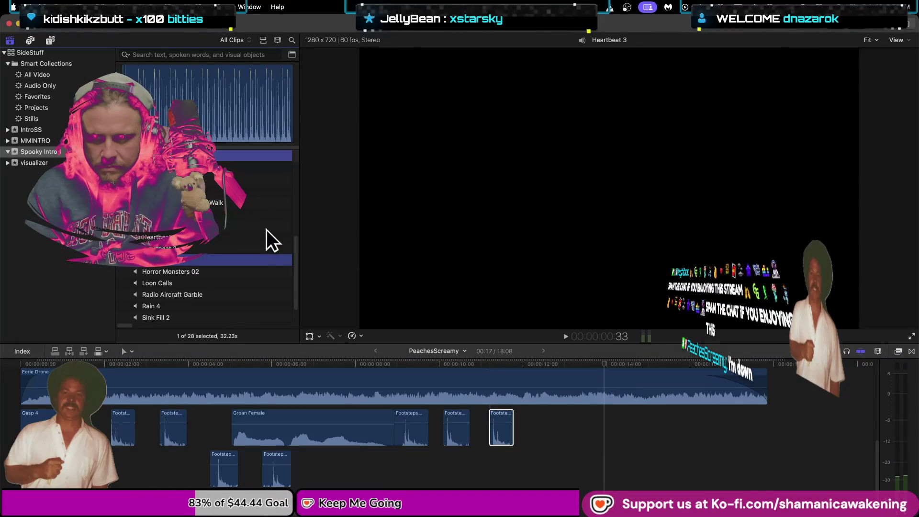
pyautogui.hotkey('shift', 'Up')
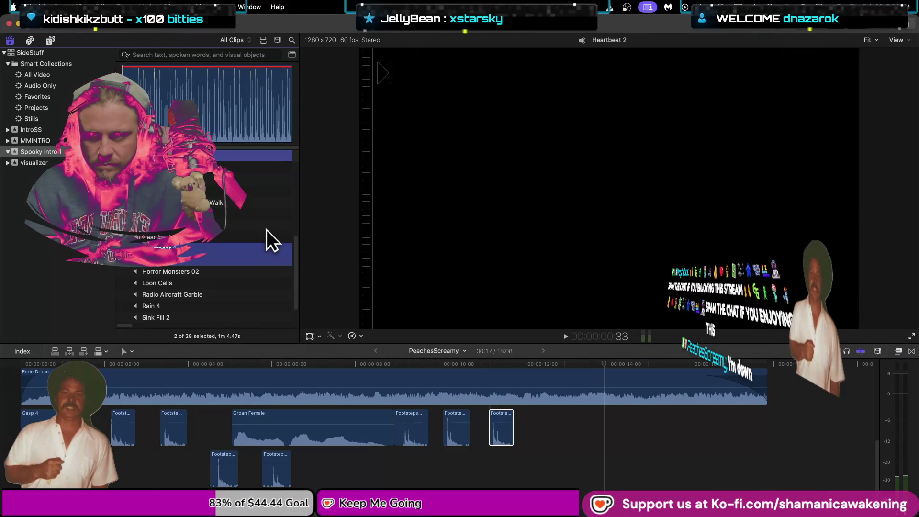
pyautogui.press('super+BackSpace')
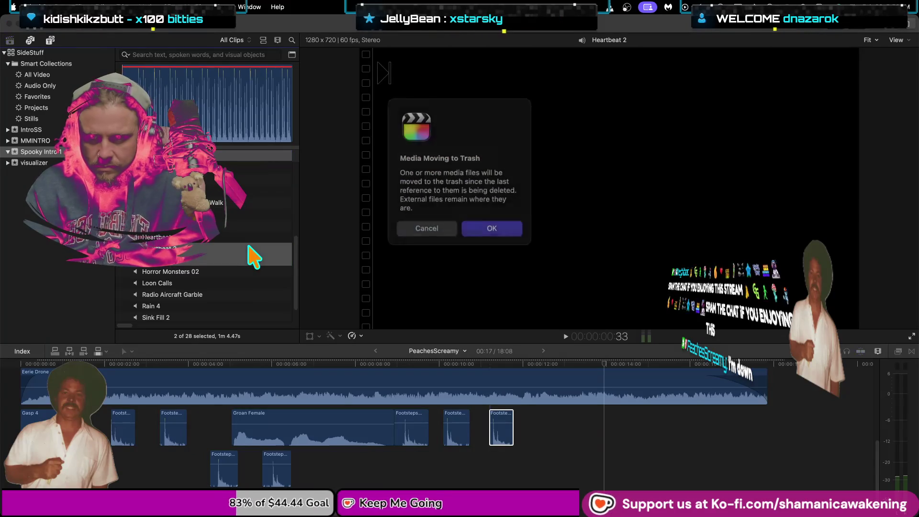
pyautogui.click(479, 225)
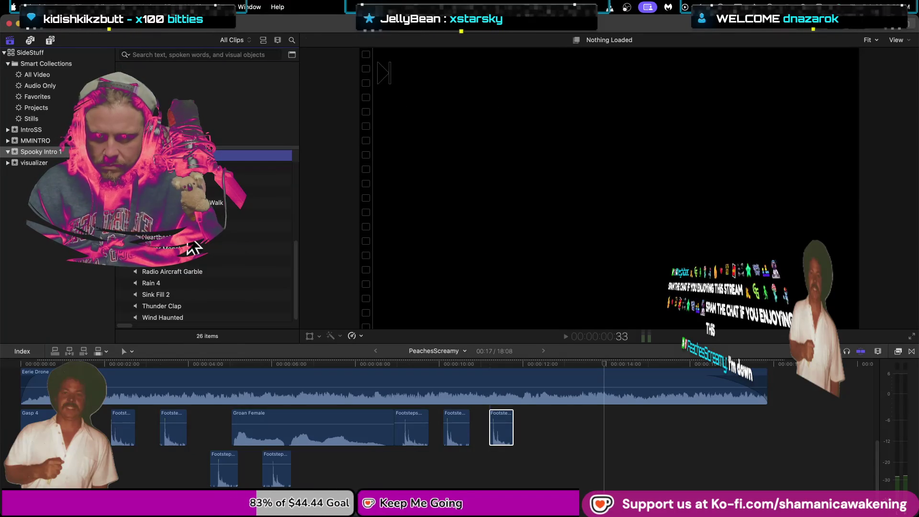
# Audition Groan Female and Horror Monsters 02, then select Heartbeat and return to the timeline
pyautogui.click(201, 226)
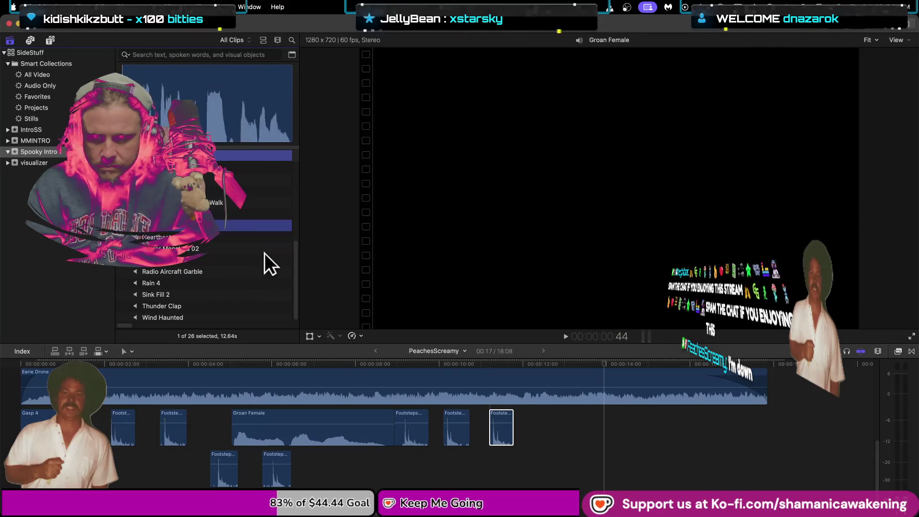
pyautogui.click(182, 248)
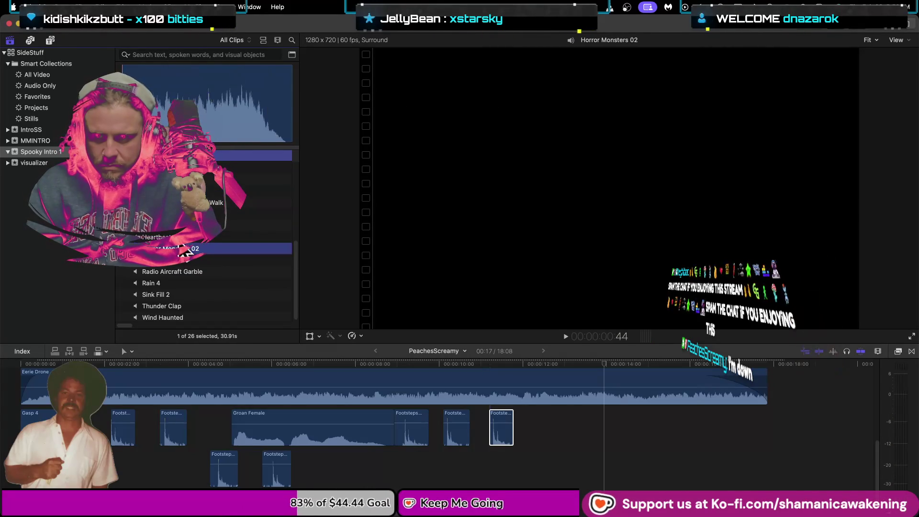
pyautogui.press('Up')
pyautogui.moveTo(604, 364)
pyautogui.mouseDown()
pyautogui.moveTo(558, 375)
pyautogui.moveTo(3, 390)
pyautogui.moveTo(559, 393)
pyautogui.moveTo(515, 407)
pyautogui.moveTo(584, 411)
pyautogui.mouseUp()
# Connect Heartbeat at the playhead, trim its end to finish with the intro, and play it back
pyautogui.press('q')
pyautogui.hotkey('shift', 'z')
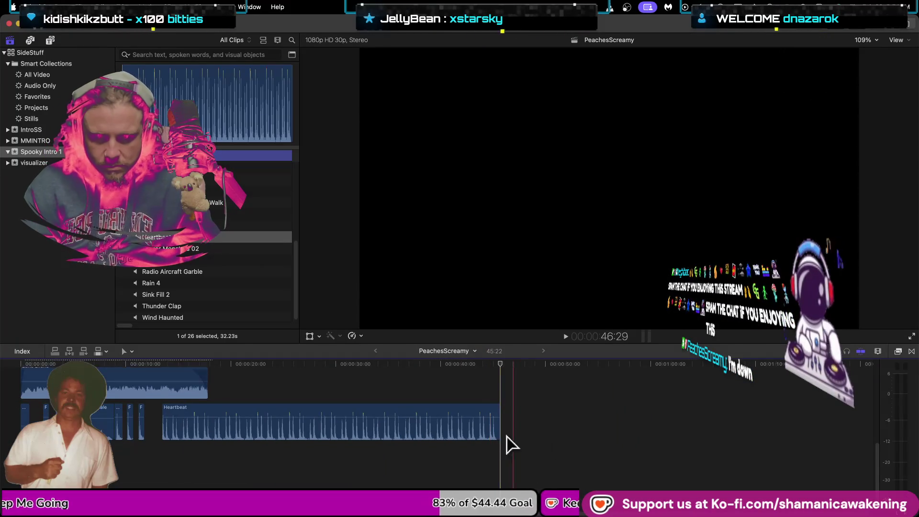
pyautogui.moveTo(500, 433)
pyautogui.mouseDown()
pyautogui.moveTo(179, 397)
pyautogui.moveTo(206, 420)
pyautogui.mouseUp()
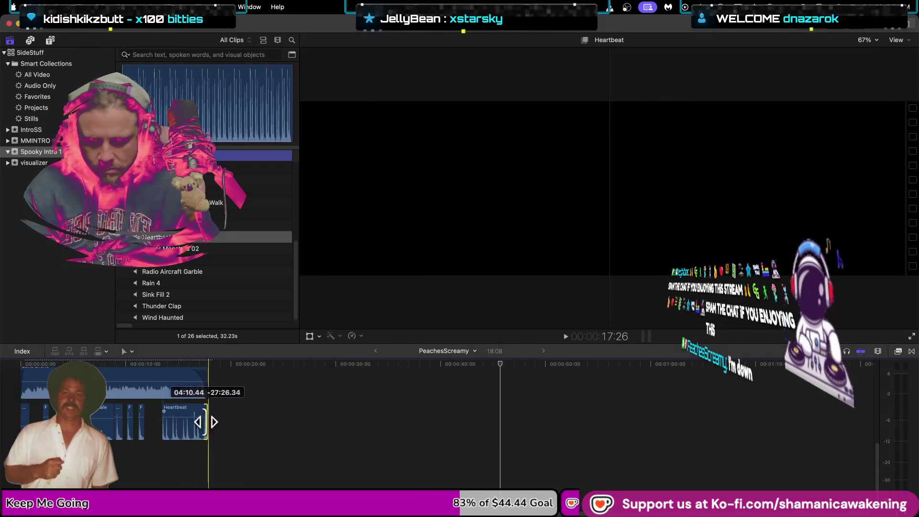
pyautogui.press('space')
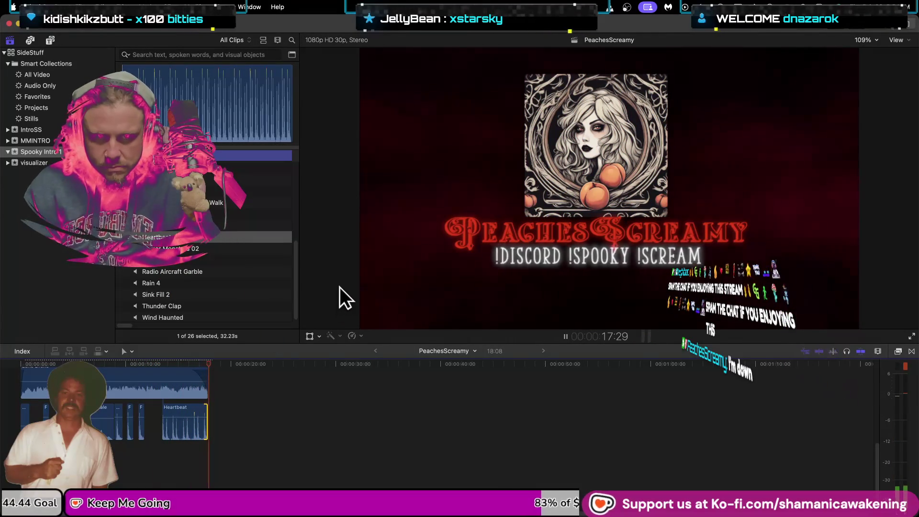
pyautogui.scroll(1, 225, 427)
pyautogui.scroll(2, 224, 427)
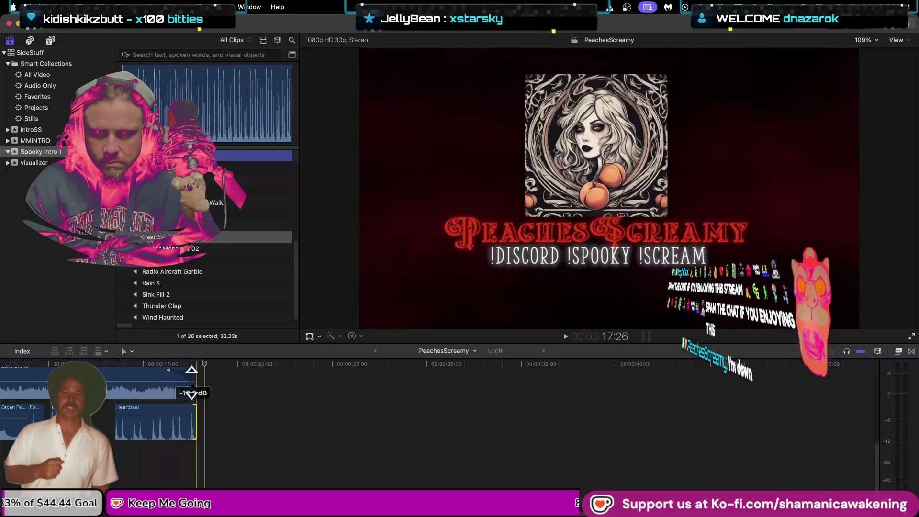
pyautogui.scroll(1, 173, 378)
pyautogui.scroll(2, 172, 378)
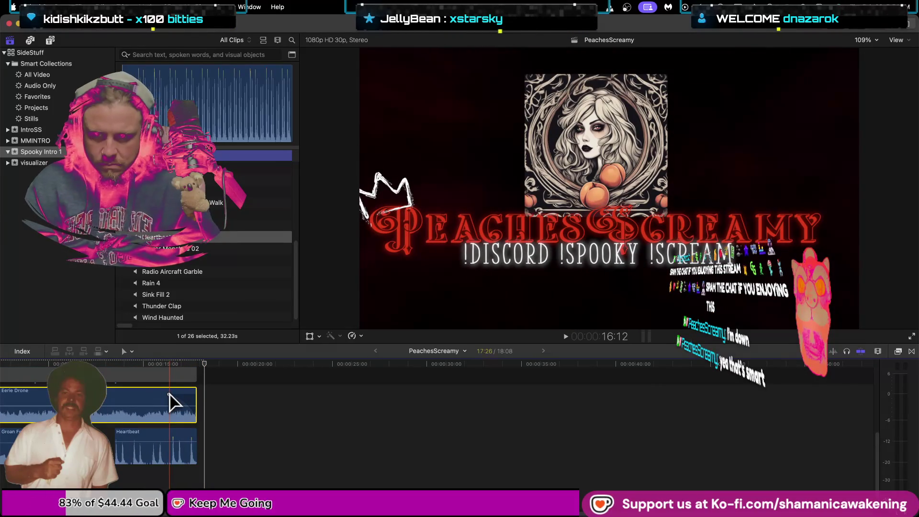
pyautogui.scroll(3, 185, 401)
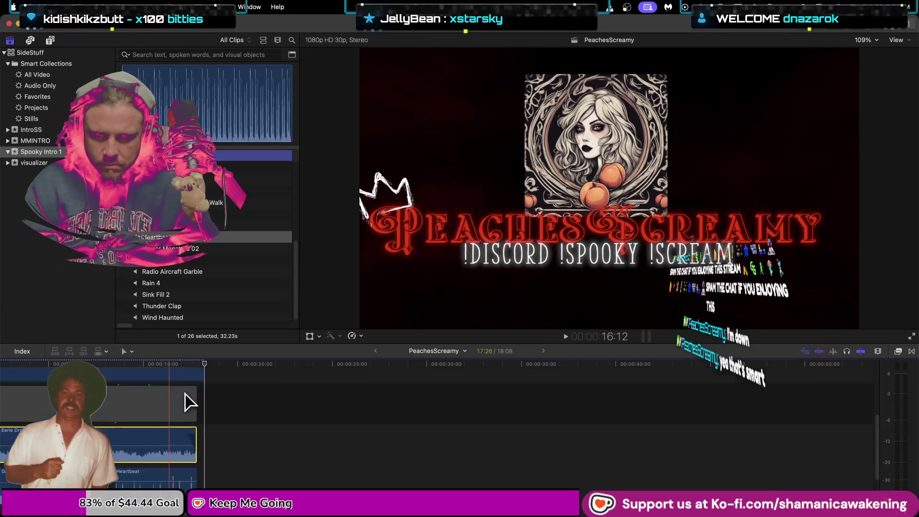
pyautogui.scroll(3, 189, 401)
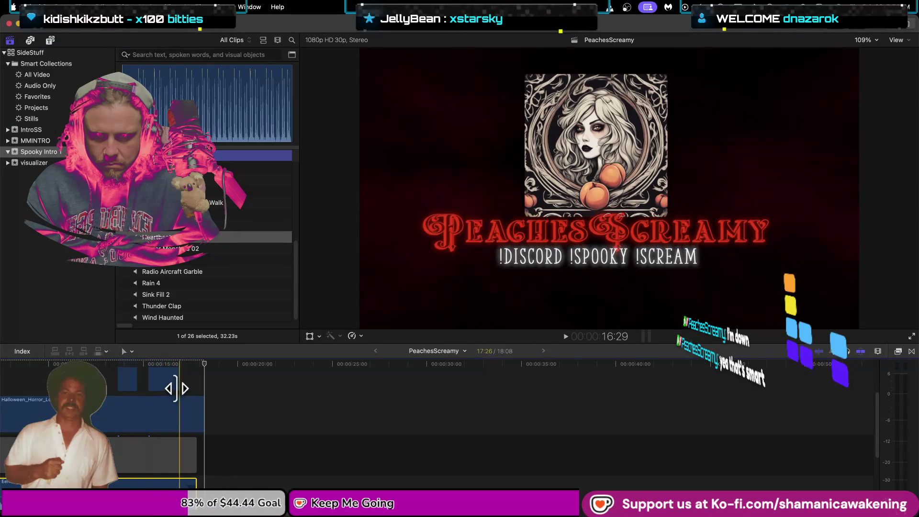
# Extend the clip's end to the project end and select the Arrow 02 crown at 17:02
pyautogui.moveTo(176, 386); pyautogui.dragTo(195, 391)
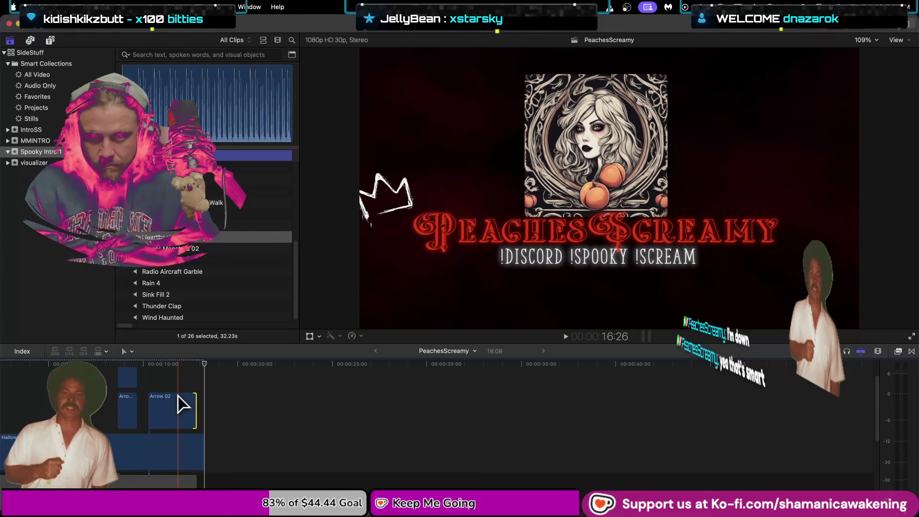
pyautogui.click(184, 415)
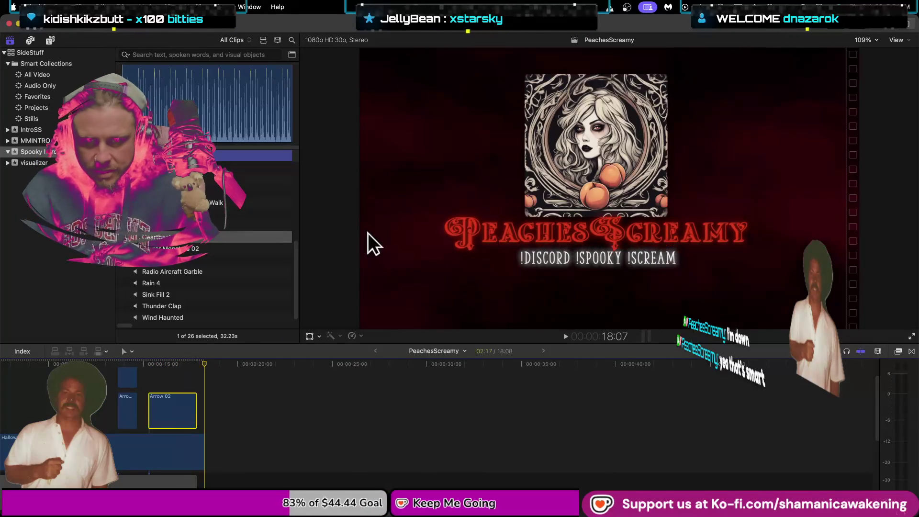
pyautogui.click(182, 410)
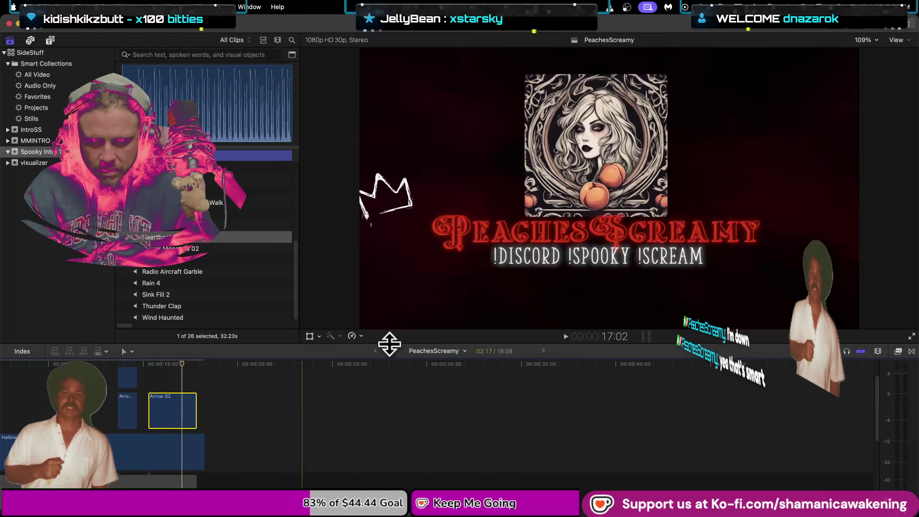
# Move the crown over the portrait, flip and shrink it, and rotate it to about -25°
pyautogui.click(310, 335)
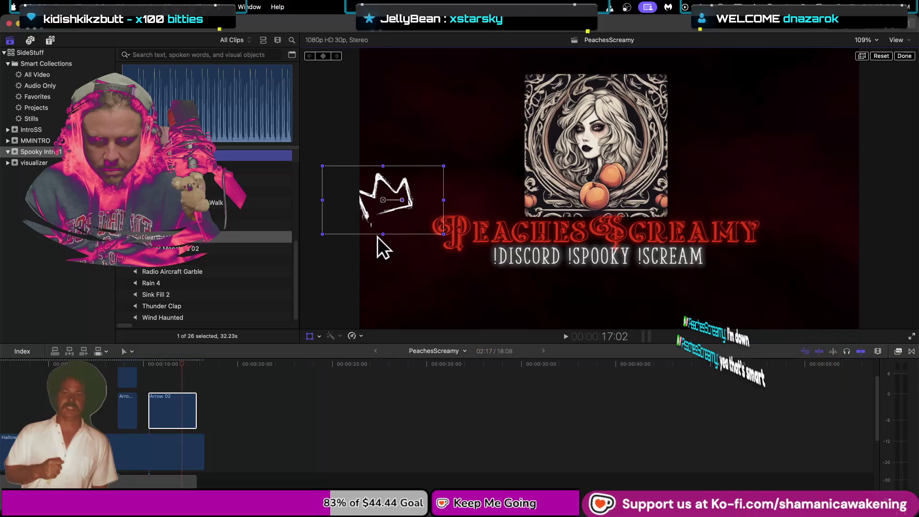
pyautogui.moveTo(377, 236)
pyautogui.mouseDown()
pyautogui.moveTo(533, 201)
pyautogui.moveTo(641, 156)
pyautogui.moveTo(615, 126)
pyautogui.mouseUp()
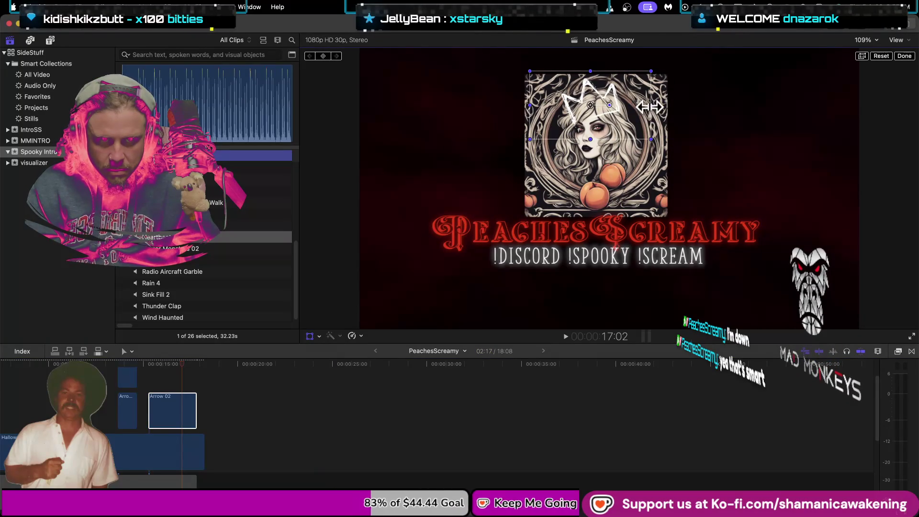
pyautogui.moveTo(650, 107)
pyautogui.mouseDown()
pyautogui.moveTo(517, 107)
pyautogui.moveTo(552, 101)
pyautogui.mouseUp()
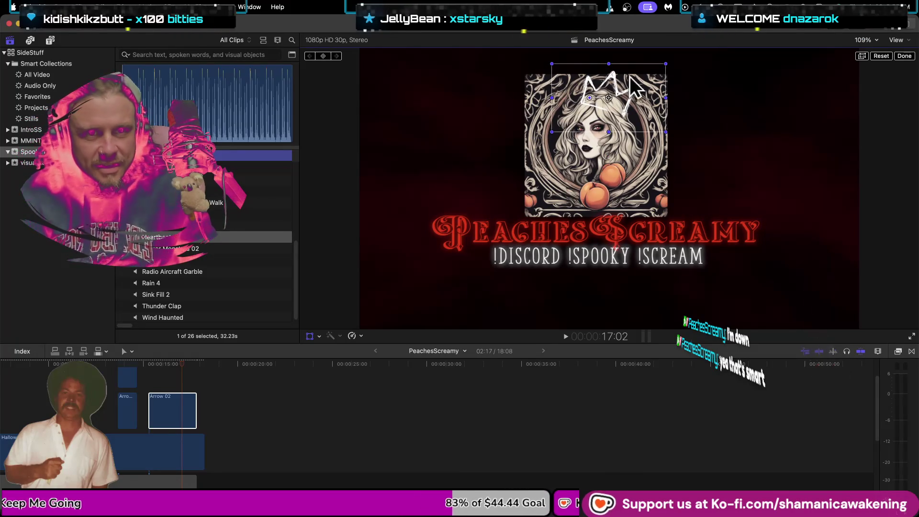
pyautogui.moveTo(589, 98)
pyautogui.mouseDown()
pyautogui.moveTo(595, 89)
pyautogui.moveTo(651, 108)
pyautogui.mouseUp()
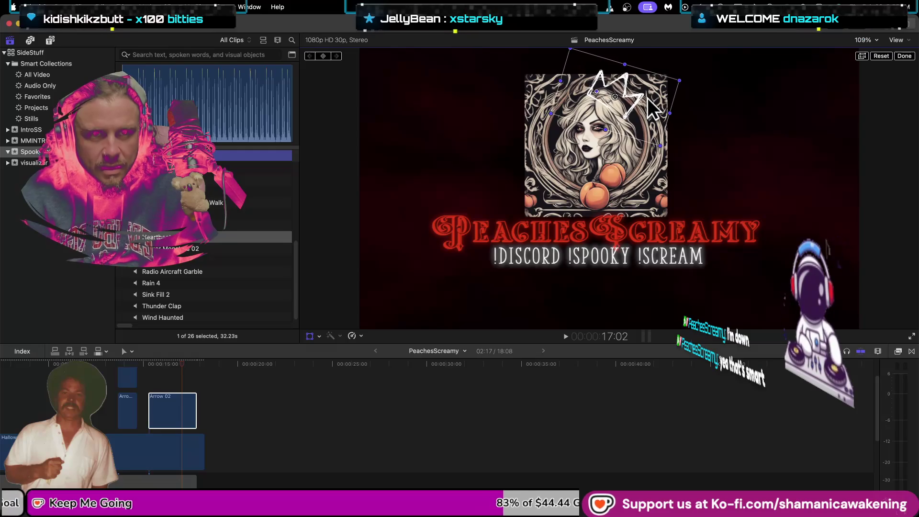
# Extend the end of the Arrow 02 clip slightly to the right
pyautogui.click(160, 365)
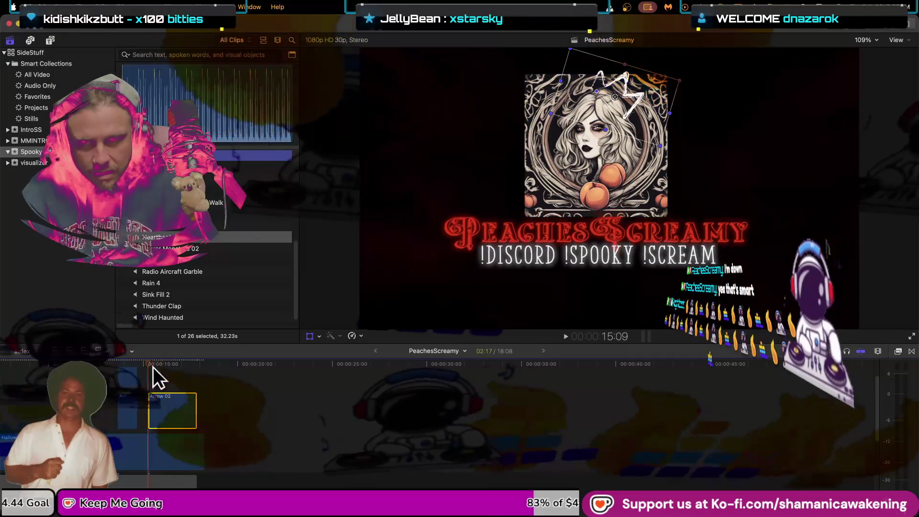
pyautogui.click(180, 368)
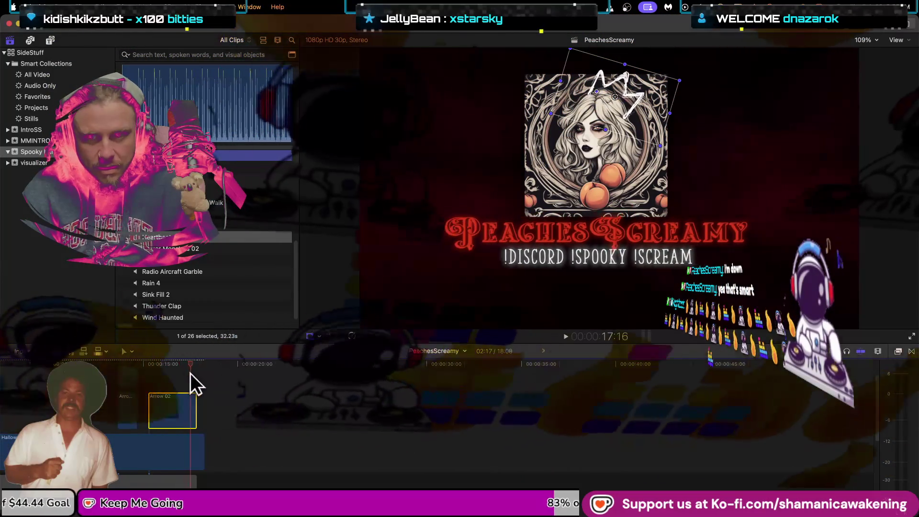
pyautogui.moveTo(200, 413); pyautogui.dragTo(203, 415)
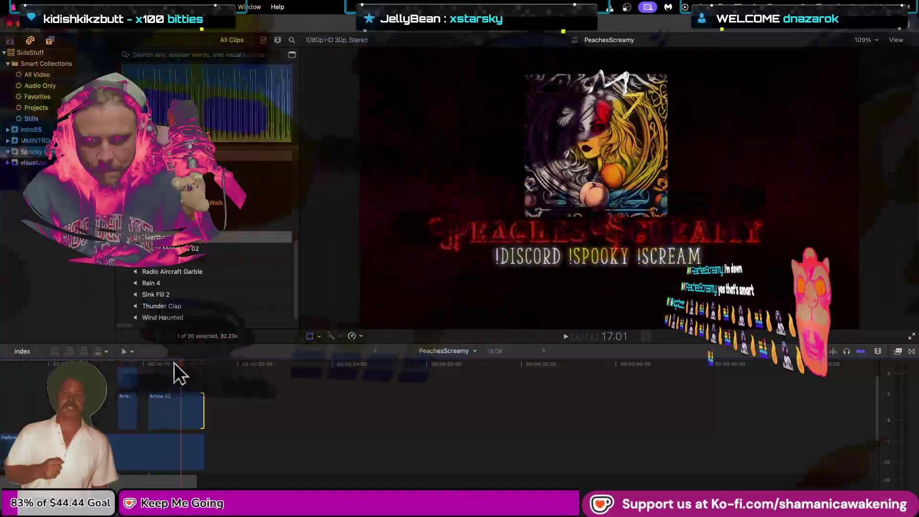
# Zoom the timeline and lengthen the Arrow 10 clip by +03:05 to overlap the title
pyautogui.click(138, 364)
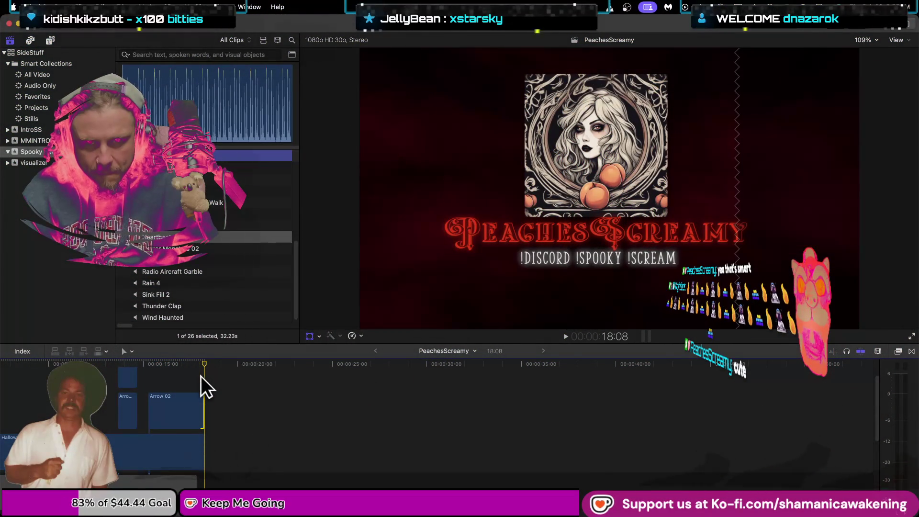
pyautogui.press('super+equal')
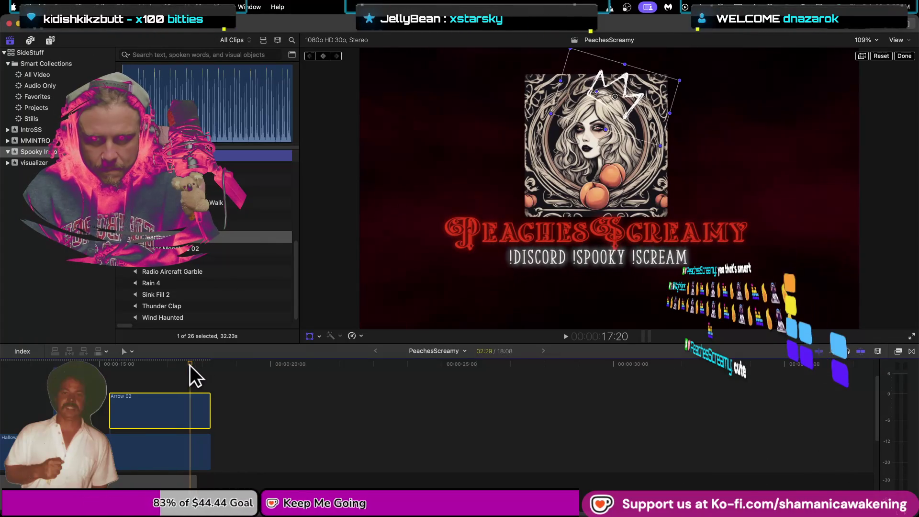
pyautogui.click(202, 364)
pyautogui.moveTo(203, 365)
pyautogui.mouseDown()
pyautogui.moveTo(109, 392)
pyautogui.moveTo(24, 380)
pyautogui.moveTo(103, 380)
pyautogui.mouseUp()
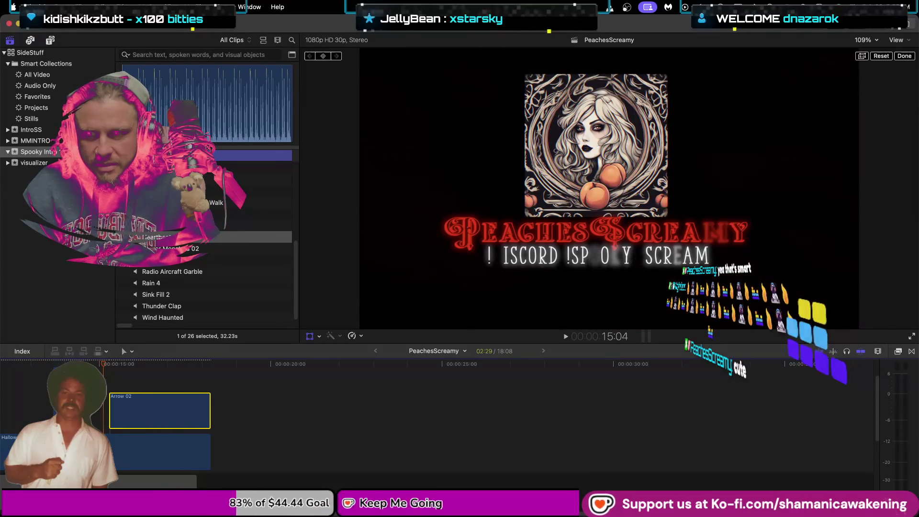
pyautogui.click(105, 397)
pyautogui.moveTo(96, 414); pyautogui.dragTo(204, 416)
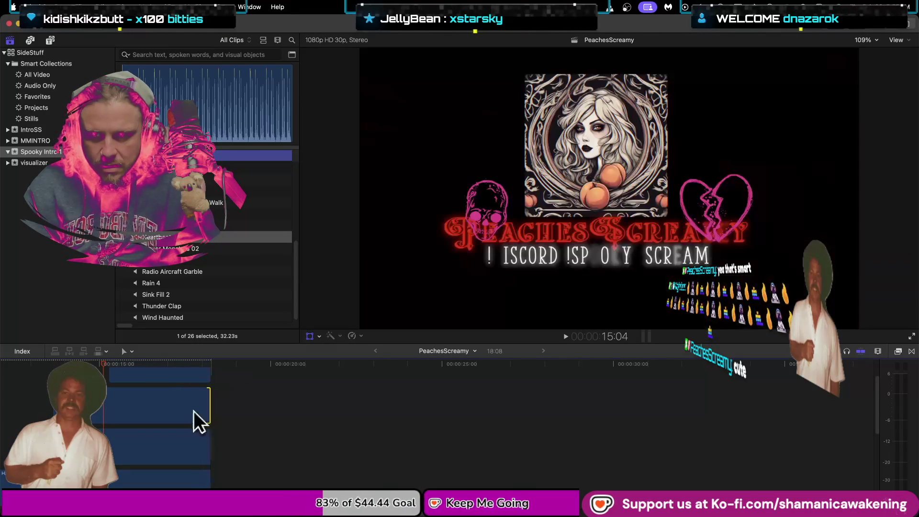
# Move the pink skull up and left beside the portrait
pyautogui.moveTo(94, 362)
pyautogui.mouseDown()
pyautogui.moveTo(54, 365)
pyautogui.moveTo(153, 374)
pyautogui.mouseUp()
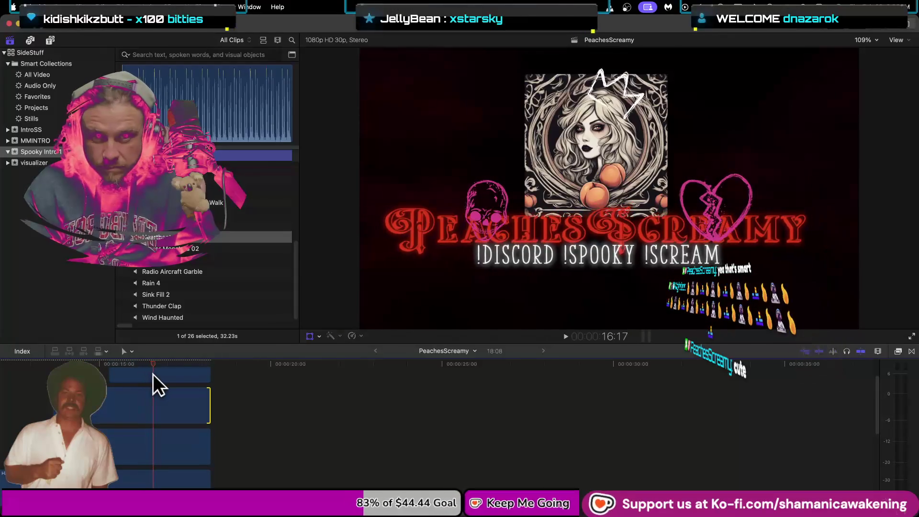
pyautogui.click(143, 406)
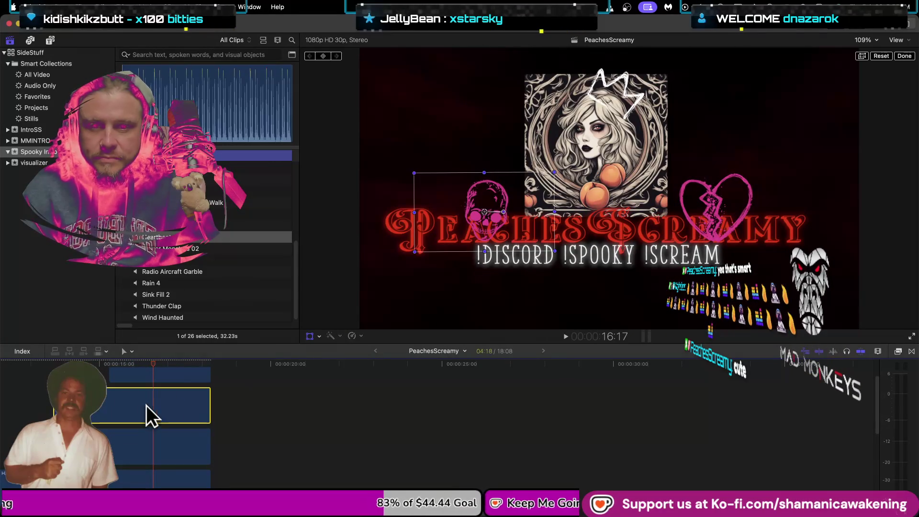
pyautogui.moveTo(467, 247)
pyautogui.mouseDown()
pyautogui.moveTo(468, 234)
pyautogui.moveTo(430, 200)
pyautogui.moveTo(428, 178)
pyautogui.mouseUp()
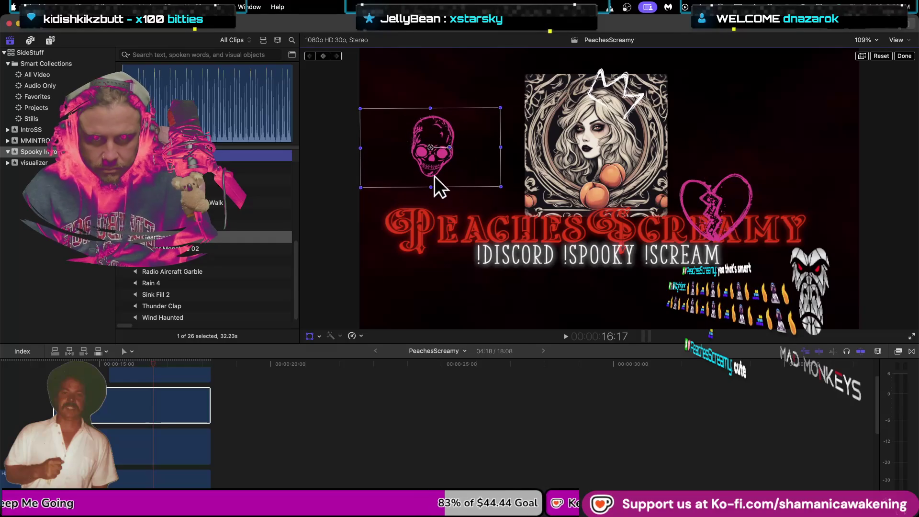
# Shrink the broken heart slightly and place it at the portrait's upper right
pyautogui.click(182, 438)
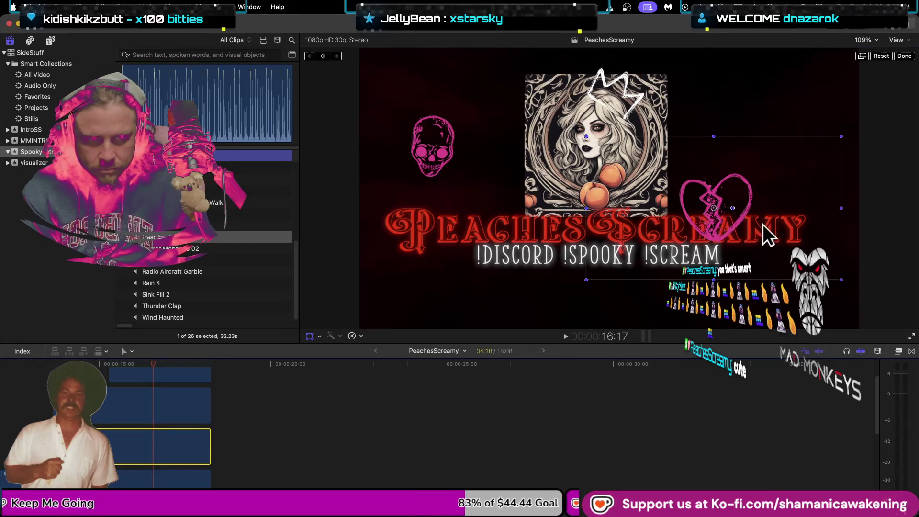
pyautogui.moveTo(762, 224)
pyautogui.mouseDown()
pyautogui.moveTo(806, 161)
pyautogui.moveTo(500, 138)
pyautogui.moveTo(475, 161)
pyautogui.moveTo(706, 171)
pyautogui.moveTo(786, 159)
pyautogui.mouseUp()
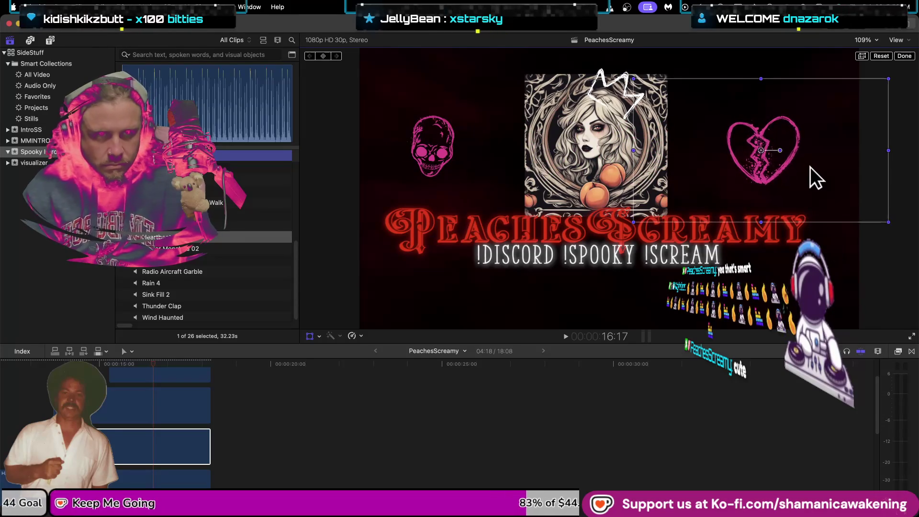
pyautogui.moveTo(633, 78); pyautogui.dragTo(638, 81)
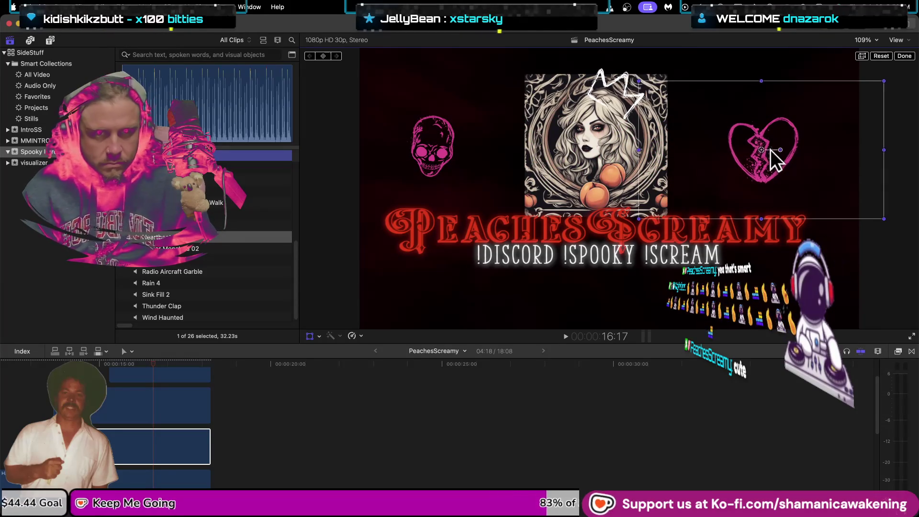
pyautogui.moveTo(770, 150)
pyautogui.mouseDown()
pyautogui.moveTo(775, 287)
pyautogui.moveTo(804, 269)
pyautogui.mouseUp()
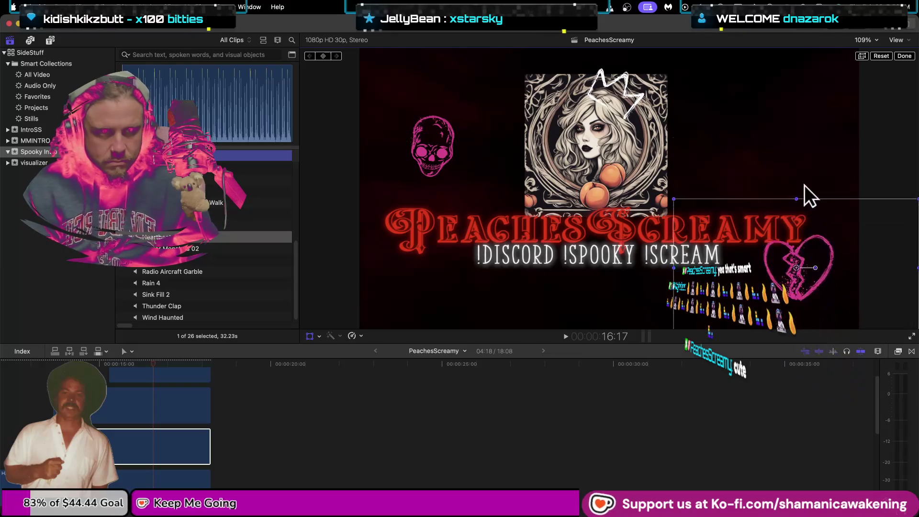
pyautogui.moveTo(803, 185)
pyautogui.mouseDown()
pyautogui.moveTo(787, 136)
pyautogui.moveTo(780, 143)
pyautogui.mouseUp()
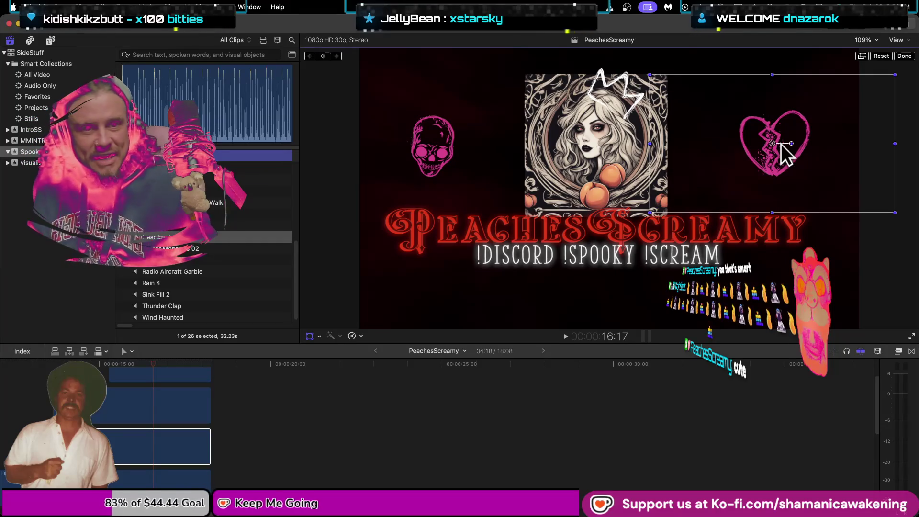
pyautogui.moveTo(780, 144); pyautogui.dragTo(773, 145)
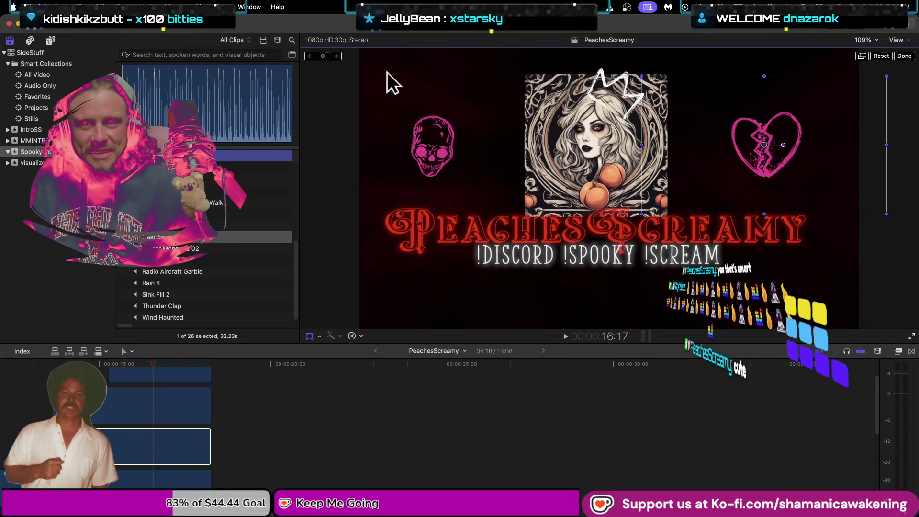
# Preview the SCREAM frame at 13:20 and open the clip's transform properties
pyautogui.click(148, 369)
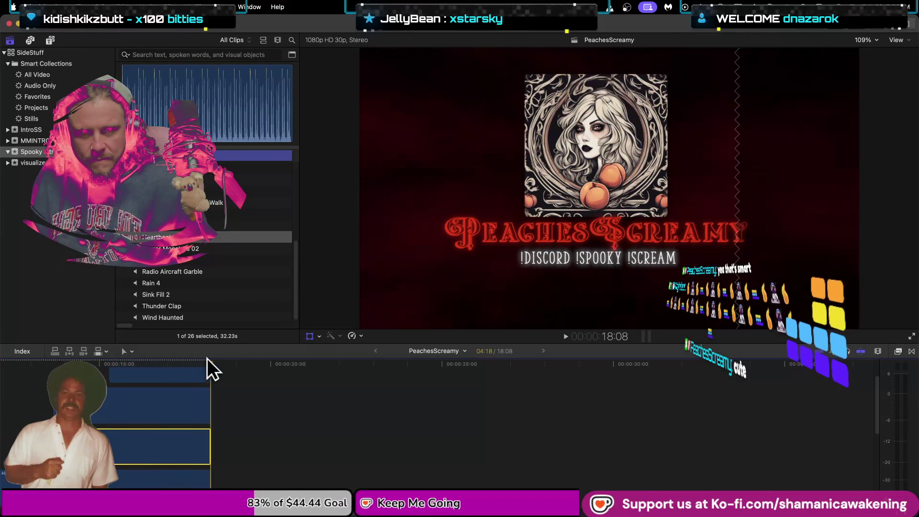
pyautogui.click(54, 364)
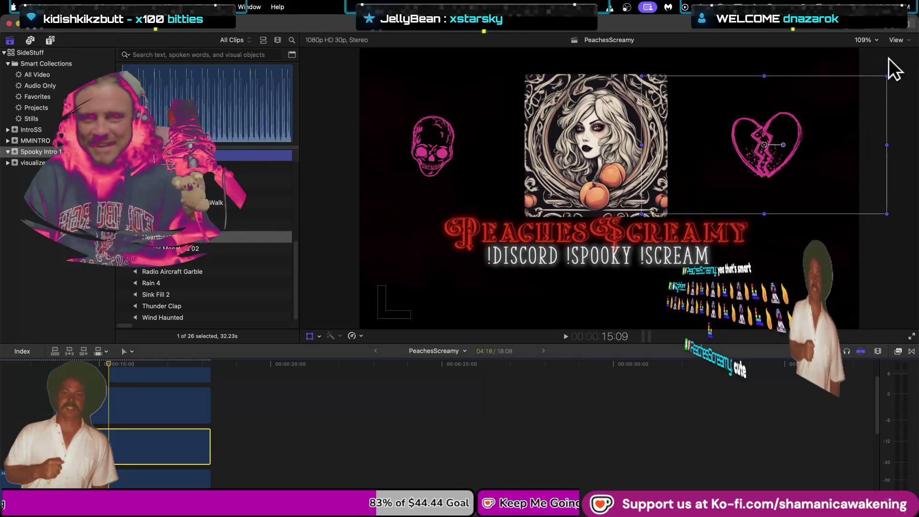
pyautogui.click(885, 30)
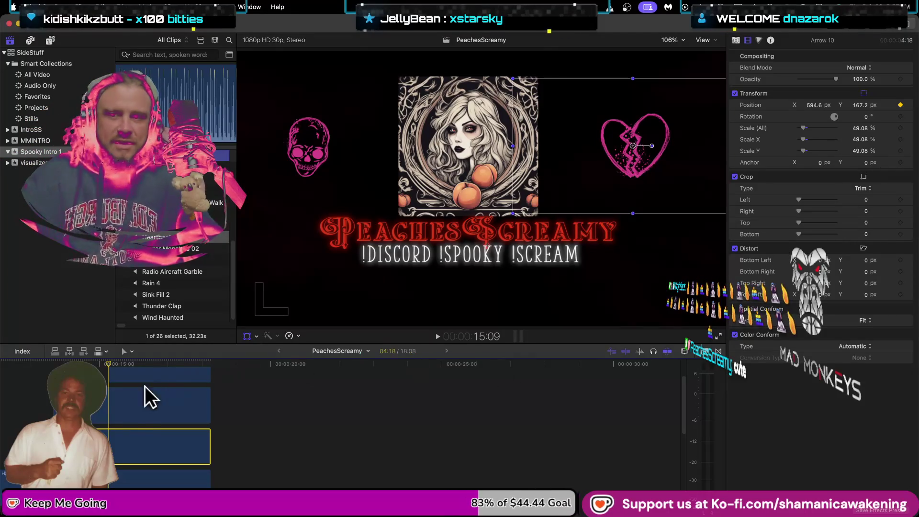
# Add a position keyframe for the skull graphic in the Inspector
pyautogui.click(133, 418)
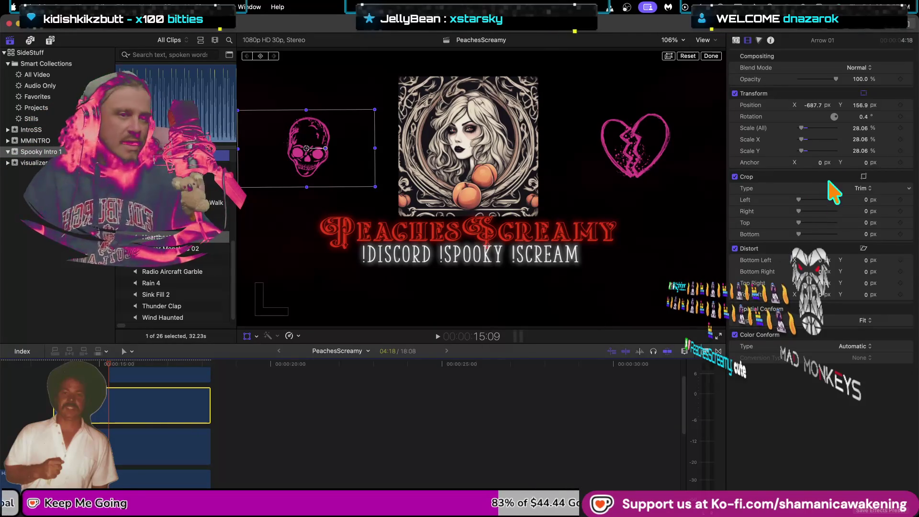
pyautogui.click(908, 105)
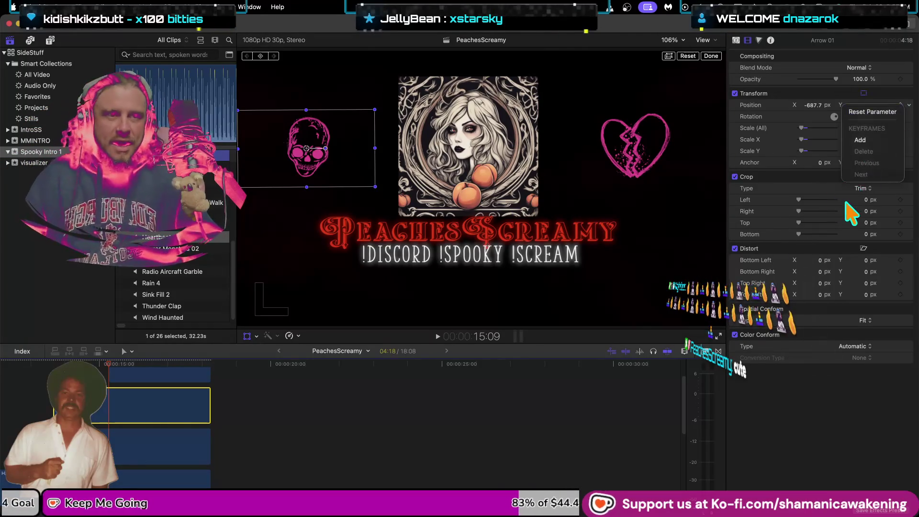
pyautogui.click(857, 140)
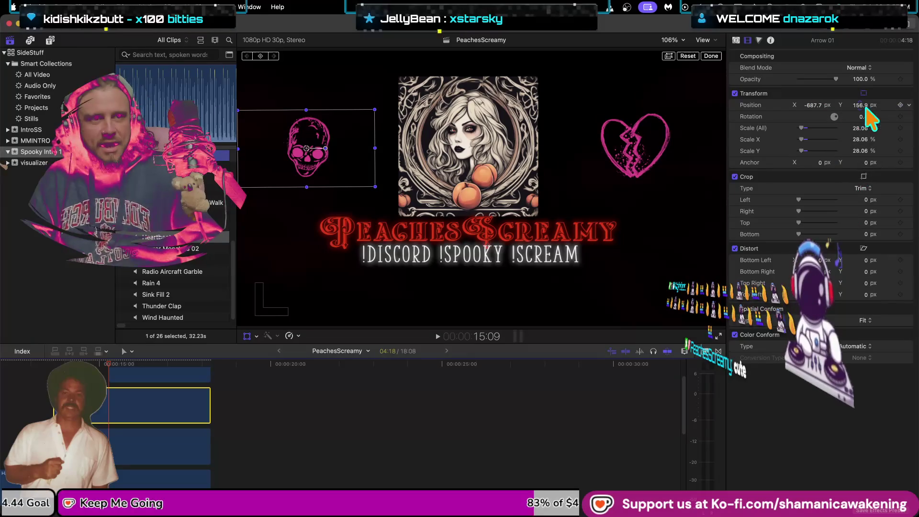
pyautogui.click(900, 105)
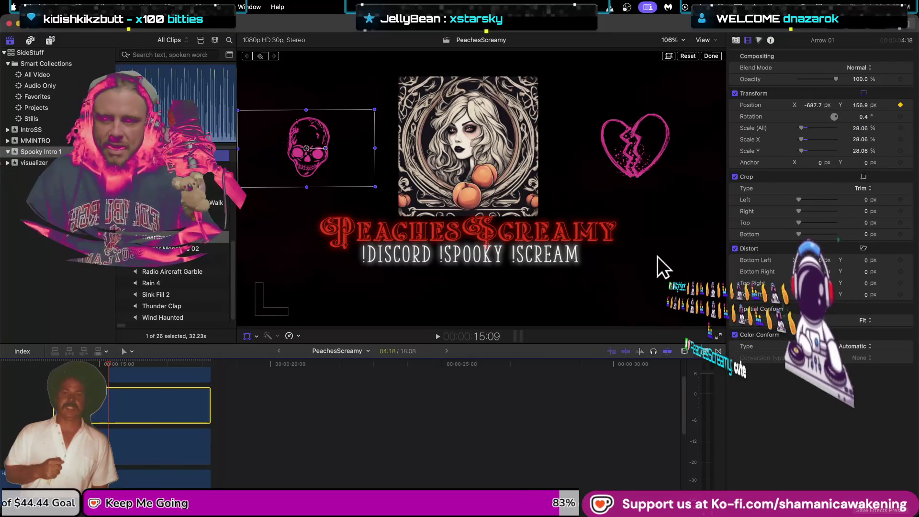
# At 13:20, lower the skull and slide Arrow 10 down with keyframing, then preview the animation
pyautogui.click(191, 440)
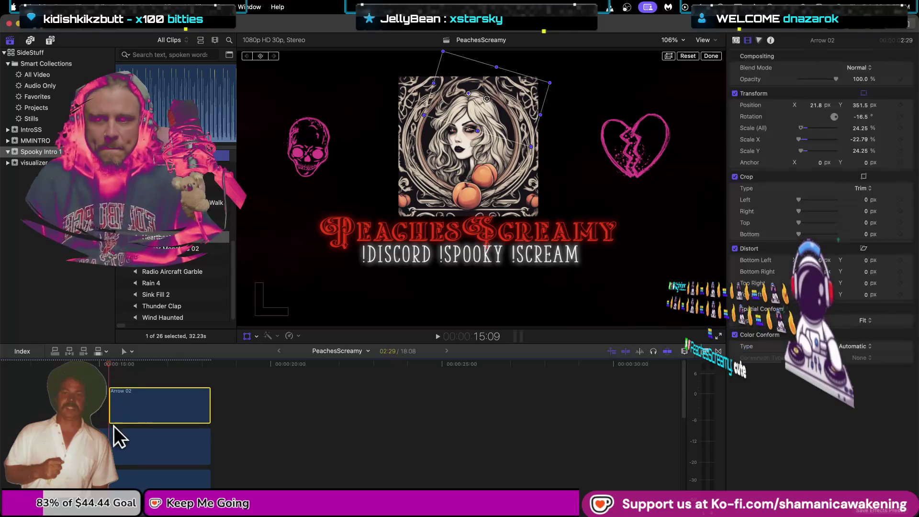
pyautogui.click(122, 447)
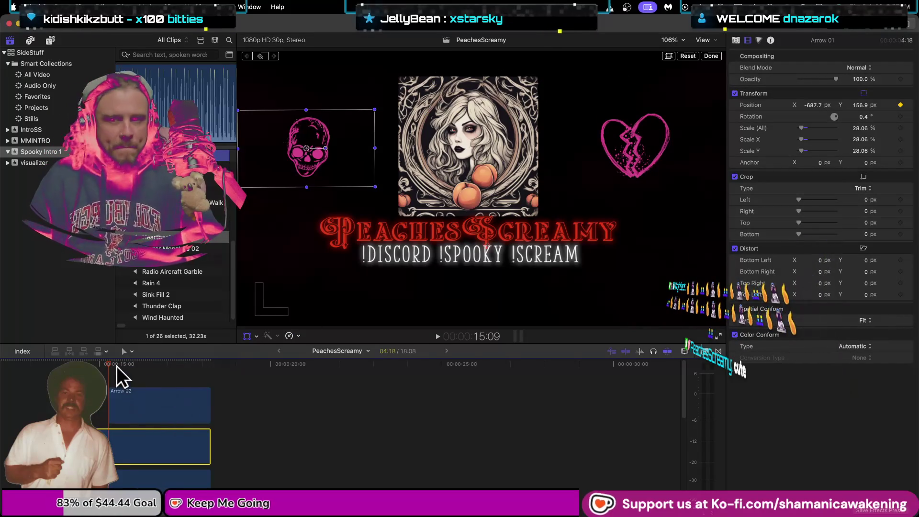
pyautogui.moveTo(102, 363); pyautogui.dragTo(54, 364)
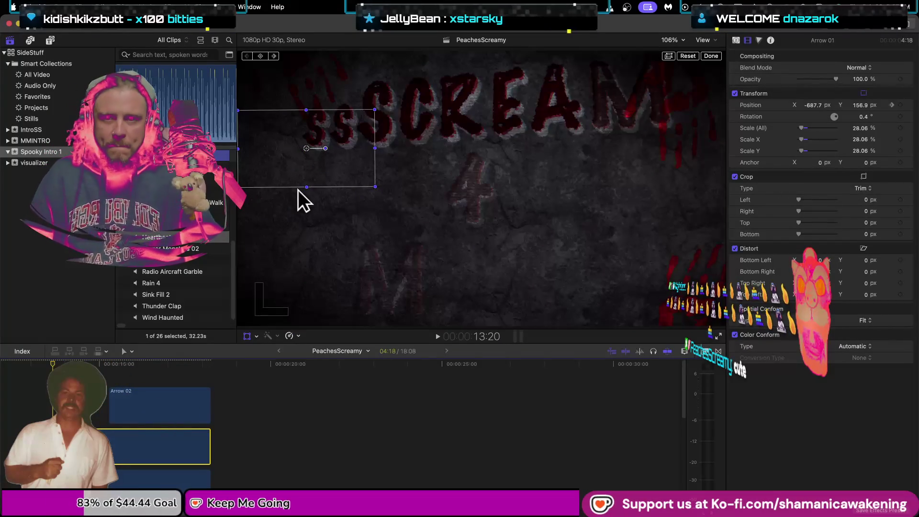
pyautogui.moveTo(312, 175); pyautogui.dragTo(314, 238)
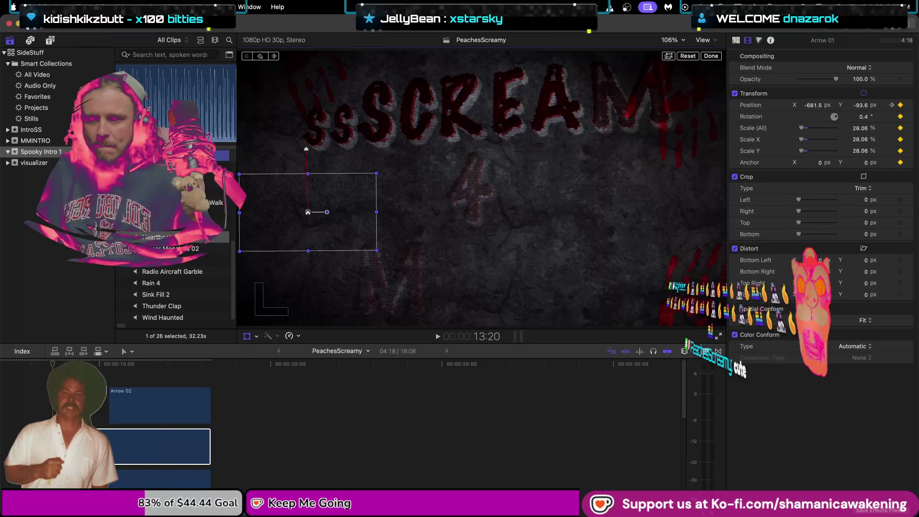
pyautogui.click(162, 476)
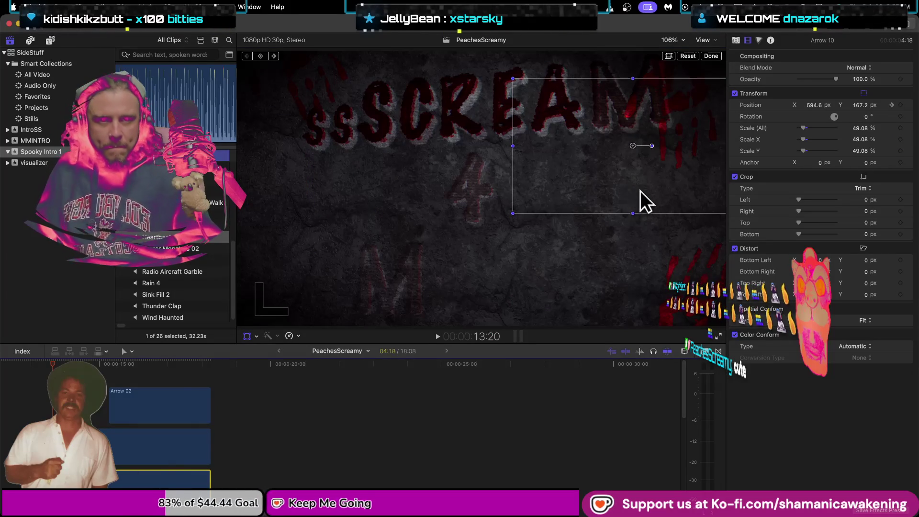
pyautogui.moveTo(639, 191); pyautogui.dragTo(641, 252)
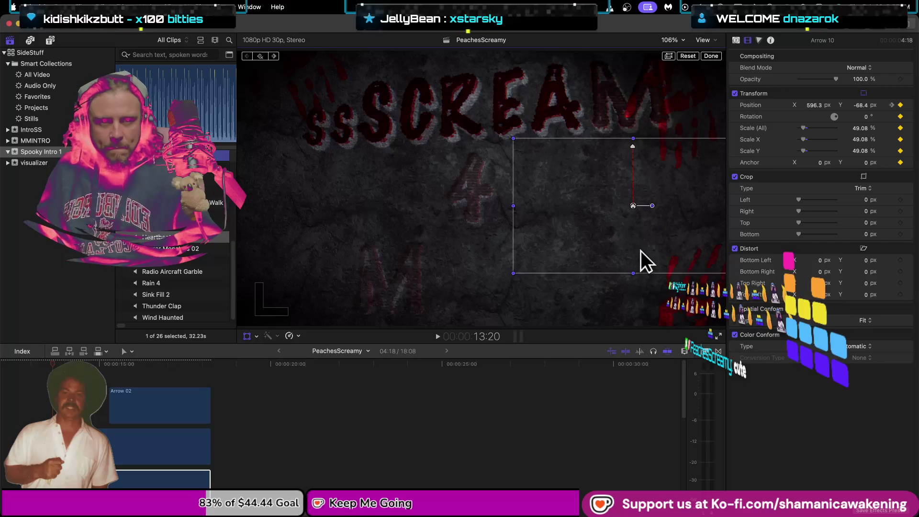
pyautogui.click(710, 57)
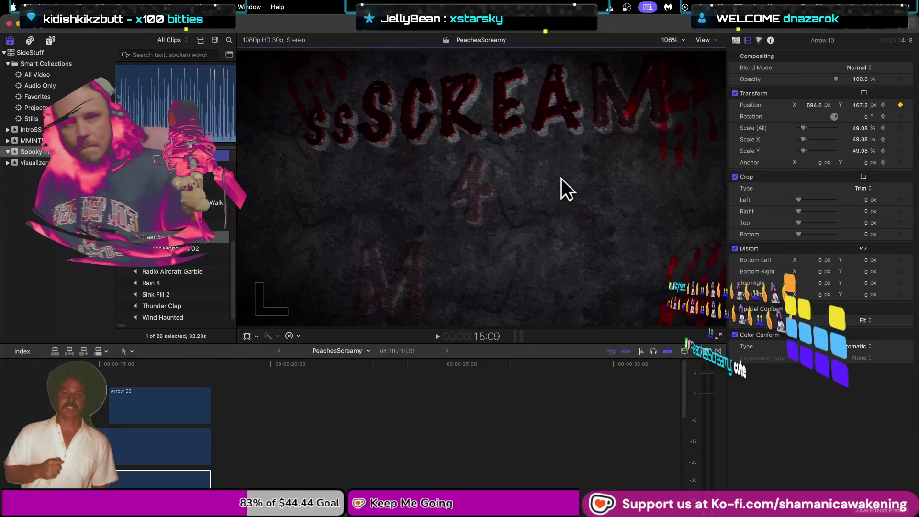
pyautogui.press('space')
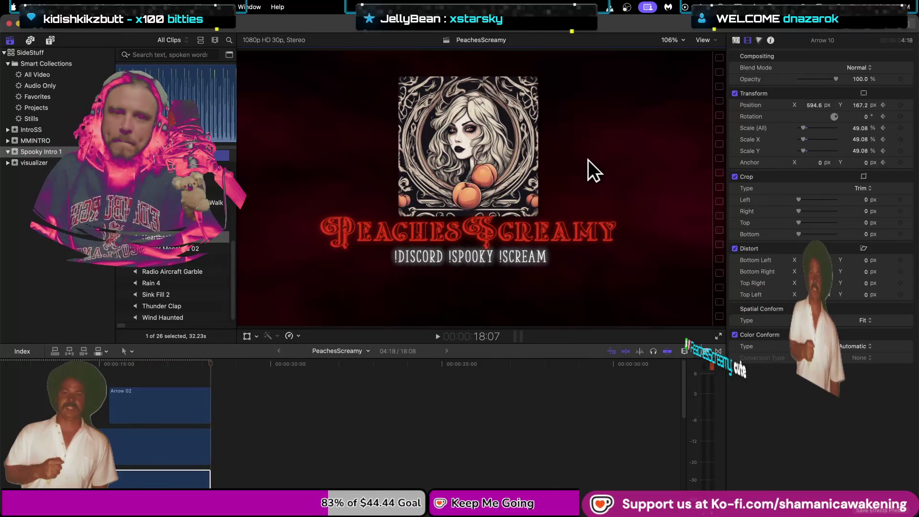
pyautogui.click(22, 402)
pyautogui.press('space')
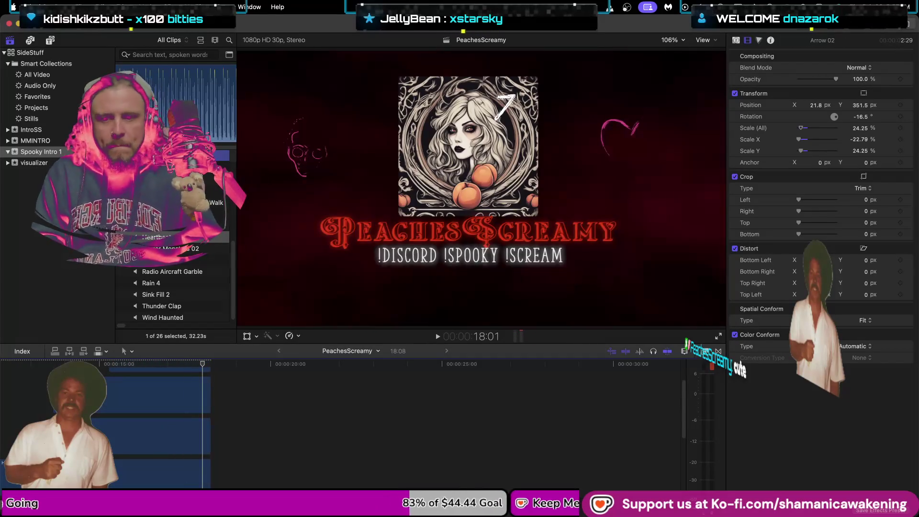
pyautogui.hscroll(-10, 335, 421)
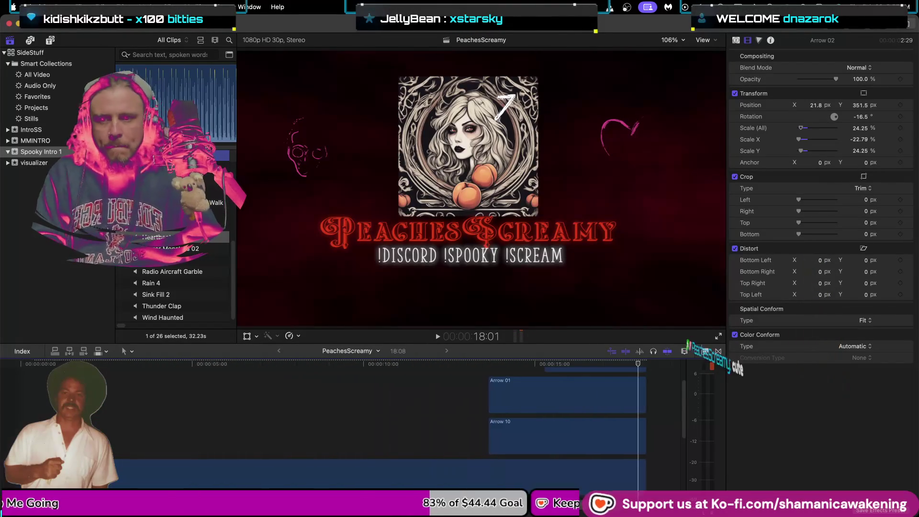
pyautogui.click(13, 381)
pyautogui.press('space')
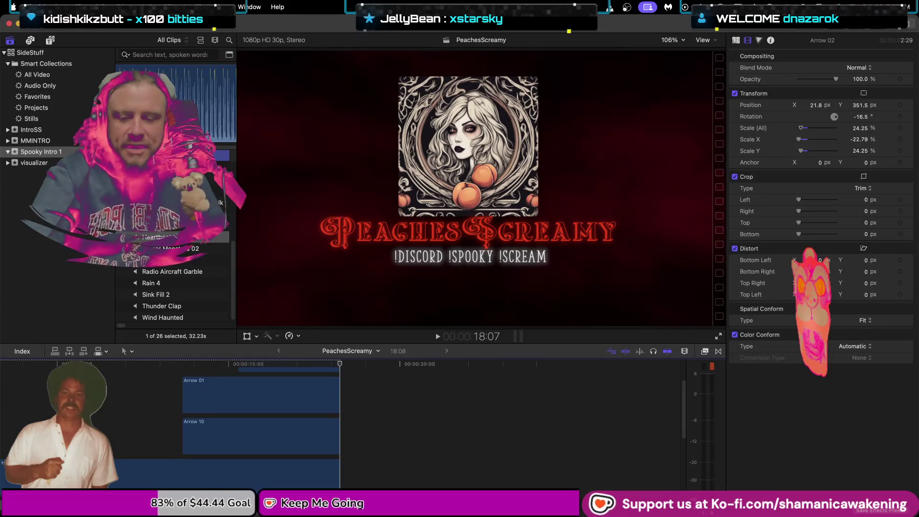
pyautogui.press('super+Tab')
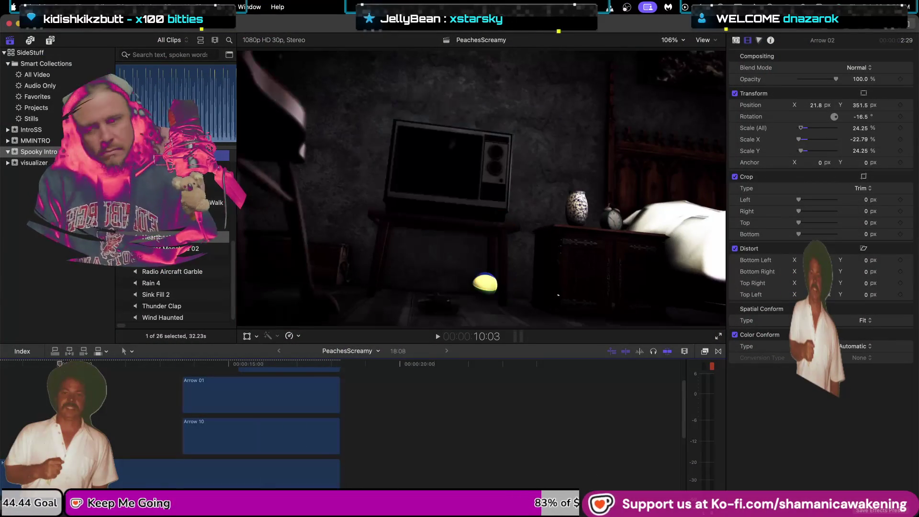
# Preview the intro from the start, then widen the clip browser beside the viewer
pyautogui.press('j')
pyautogui.press('j')
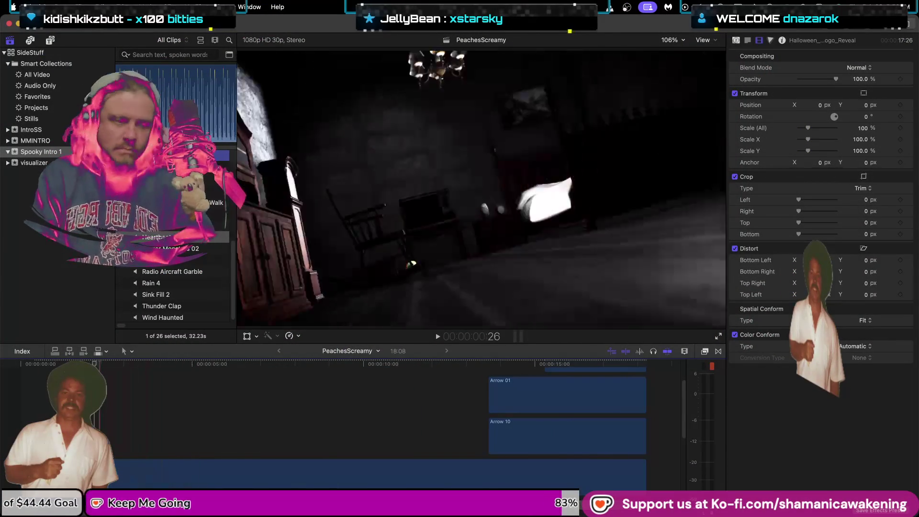
pyautogui.press('space')
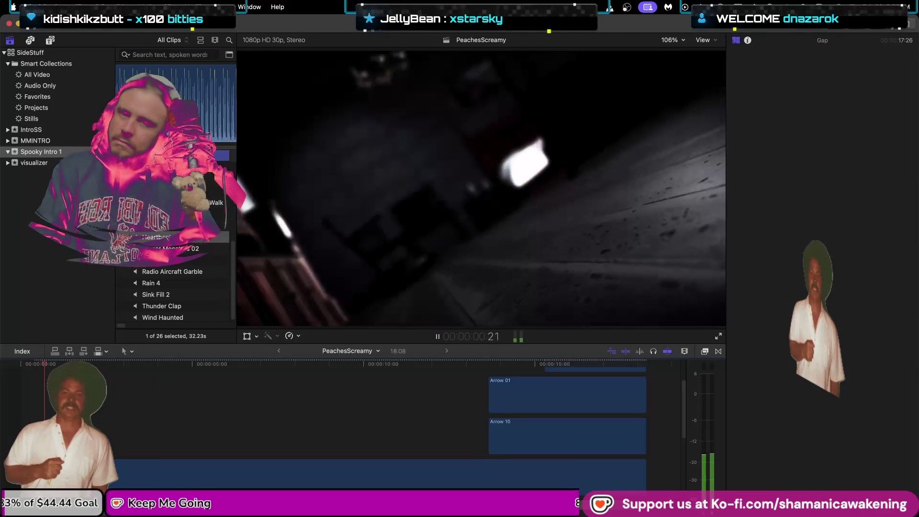
pyautogui.press('space')
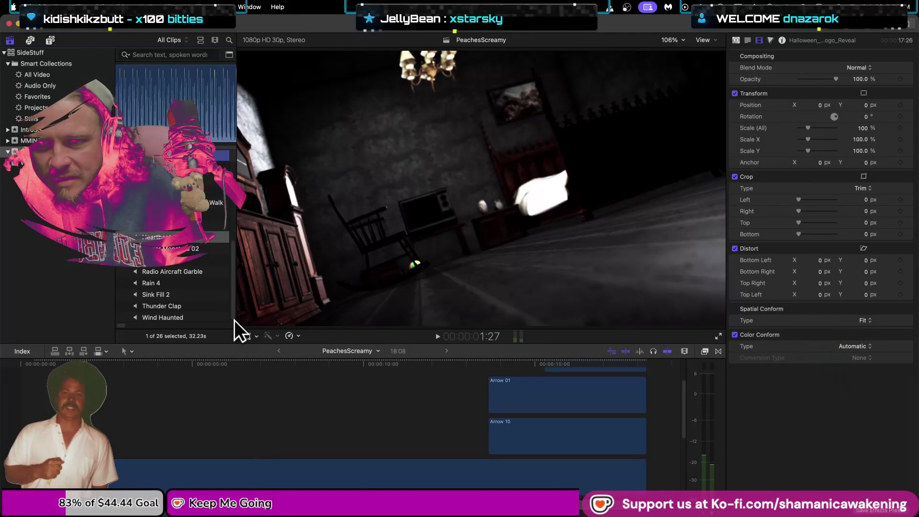
pyautogui.moveTo(237, 323); pyautogui.dragTo(342, 324)
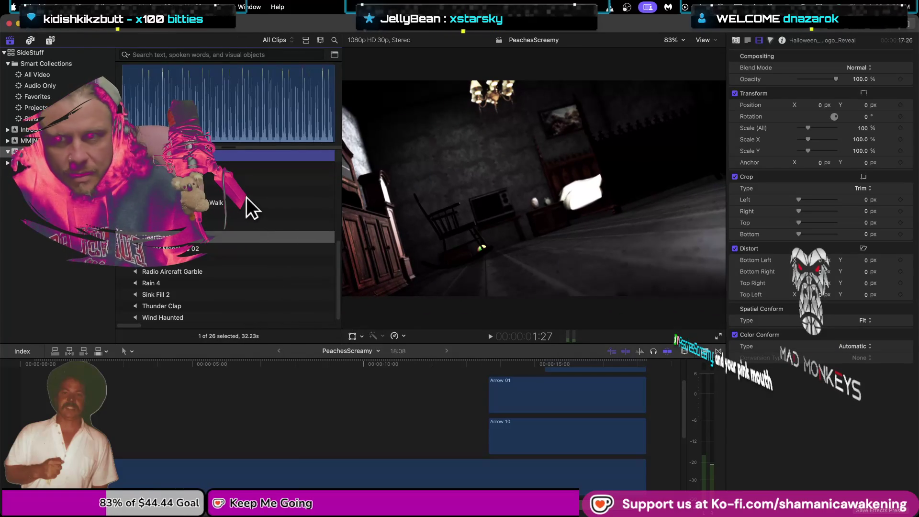
# Audition Door Squeak 2, Baby Cry 4, the Balloon effects and Bell Church 2
pyautogui.click(252, 176)
pyautogui.scroll(5, 252, 210)
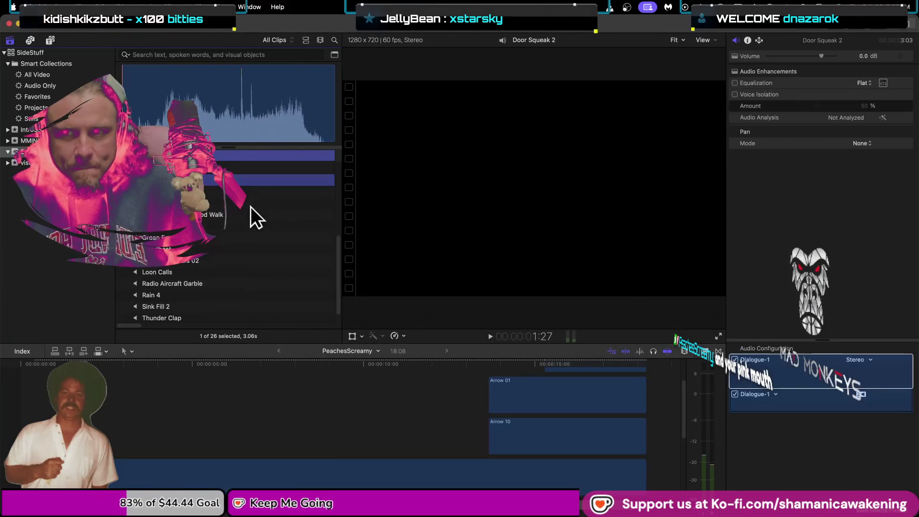
pyautogui.click(256, 227)
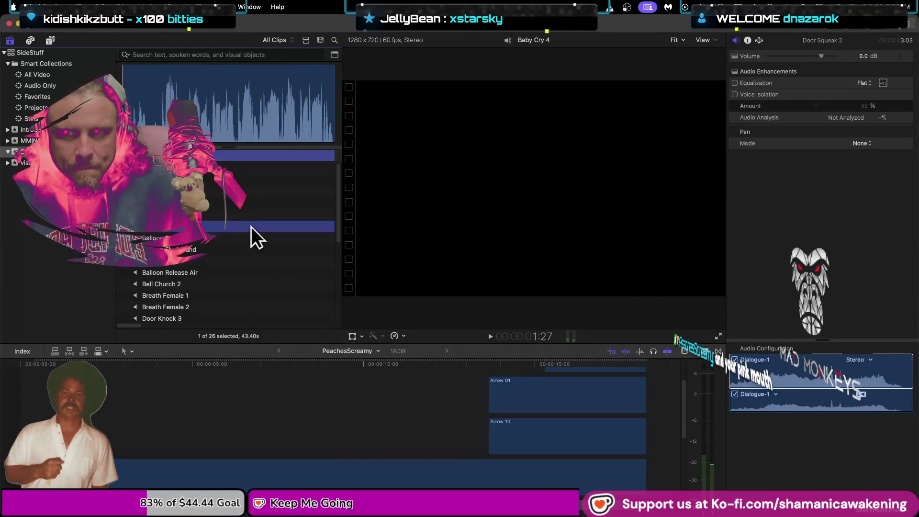
pyautogui.scroll(-1, 275, 246)
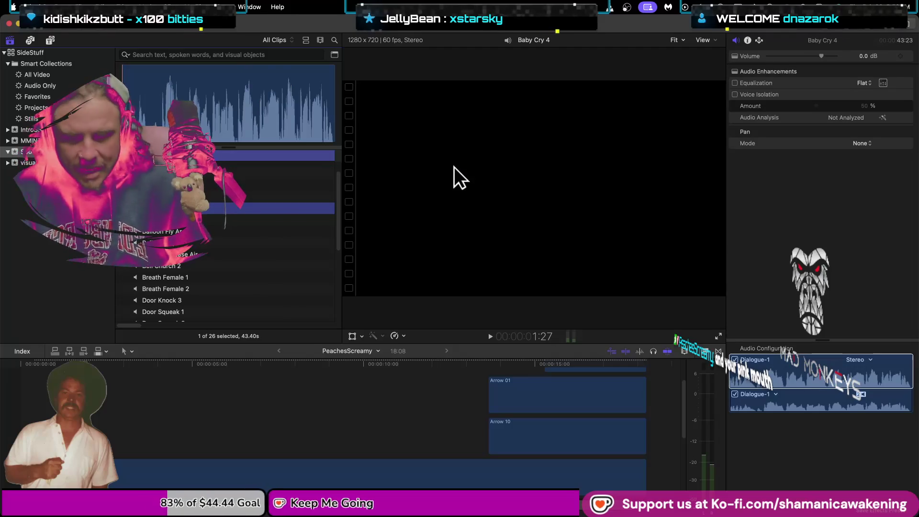
pyautogui.press('Down')
pyautogui.press('space')
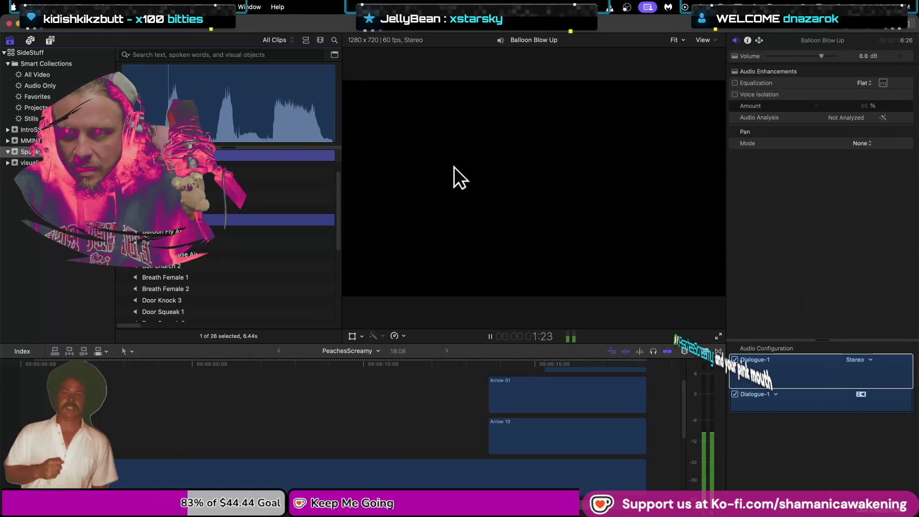
pyautogui.press('Down')
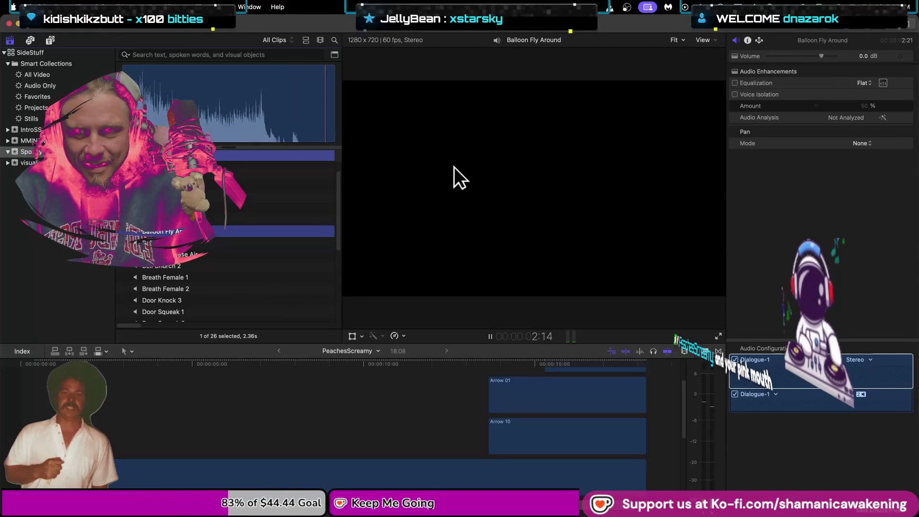
pyautogui.press('Down')
pyautogui.press('space')
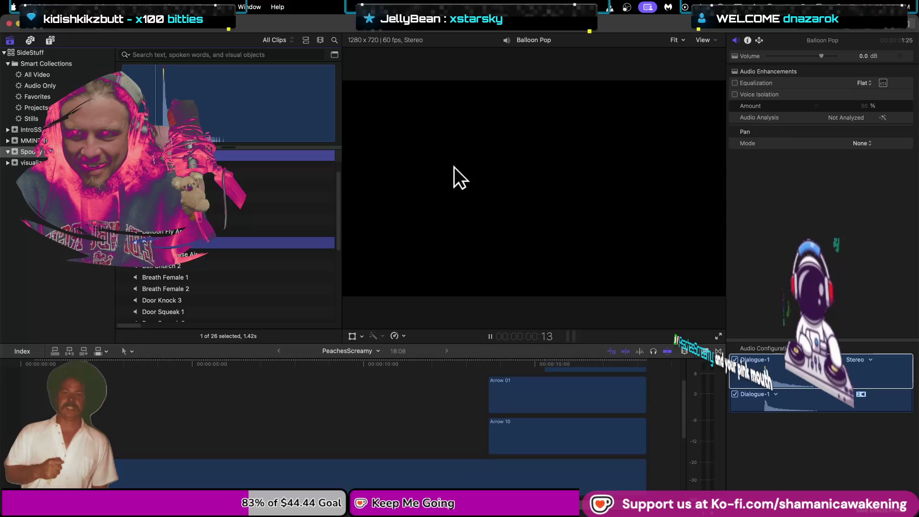
pyautogui.press('Down')
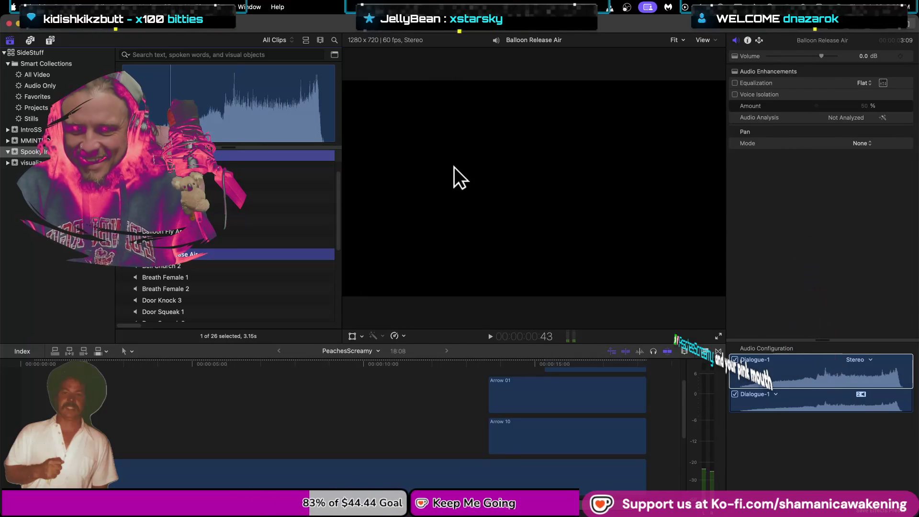
pyautogui.press('Down')
pyautogui.press('space')
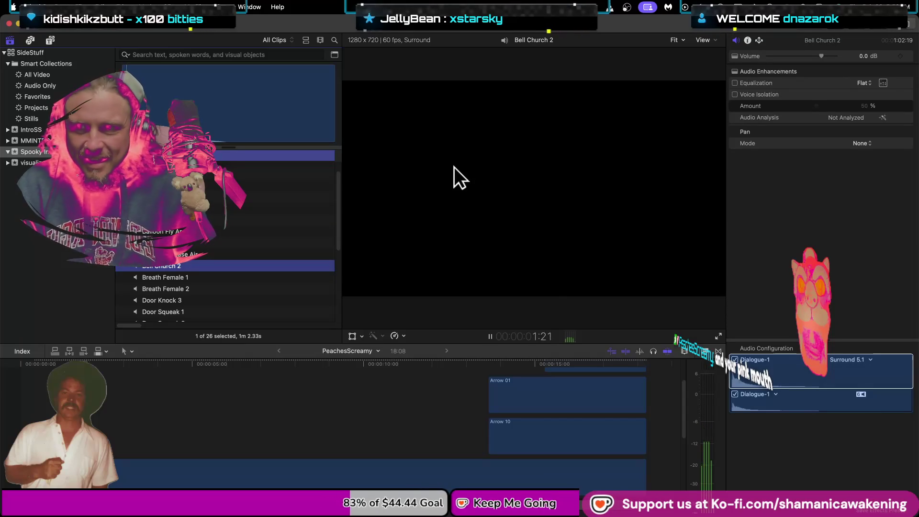
# Return to the PeachesScreamy project and set the playhead to about 6:03
pyautogui.click(122, 346)
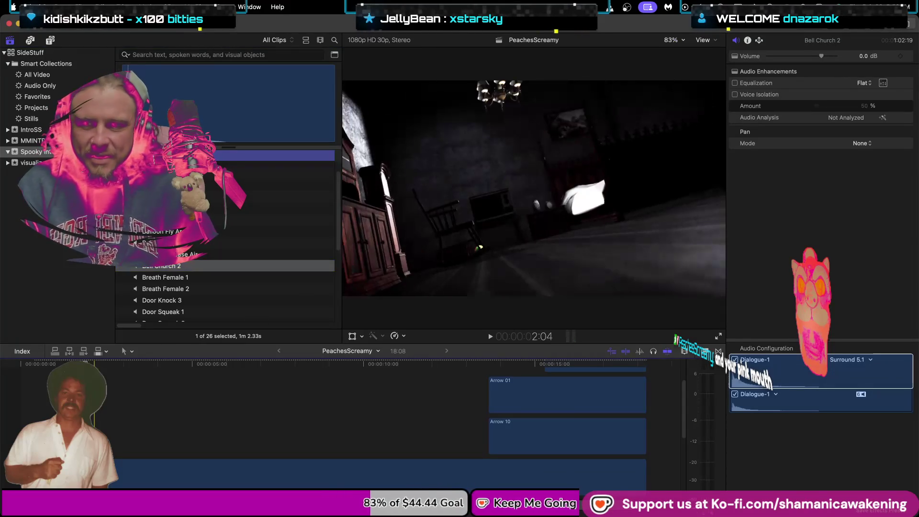
pyautogui.click(263, 367)
pyautogui.moveTo(263, 367)
pyautogui.mouseDown()
pyautogui.moveTo(272, 367)
pyautogui.moveTo(200, 371)
pyautogui.moveTo(251, 365)
pyautogui.mouseUp()
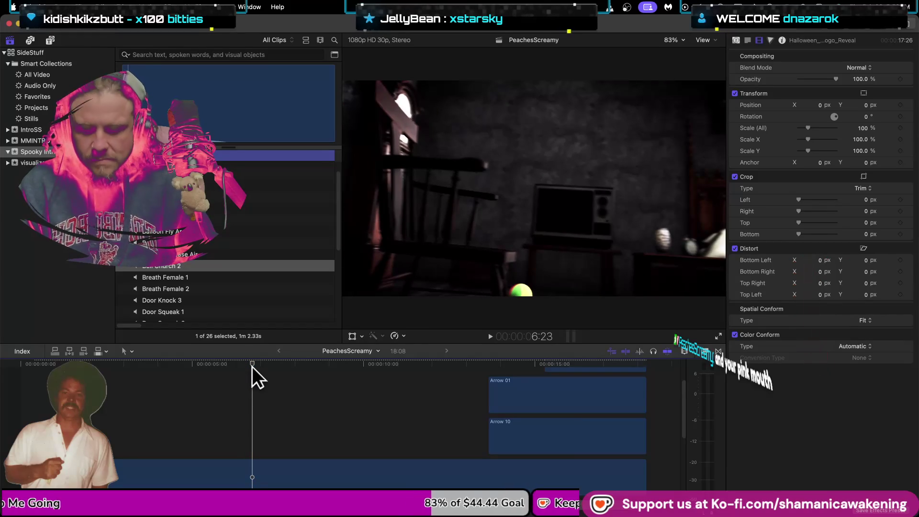
# Adjust Bell Church 2's start, nudging it later and then back earlier
pyautogui.click(252, 366)
pyautogui.scroll(-3, 252, 366)
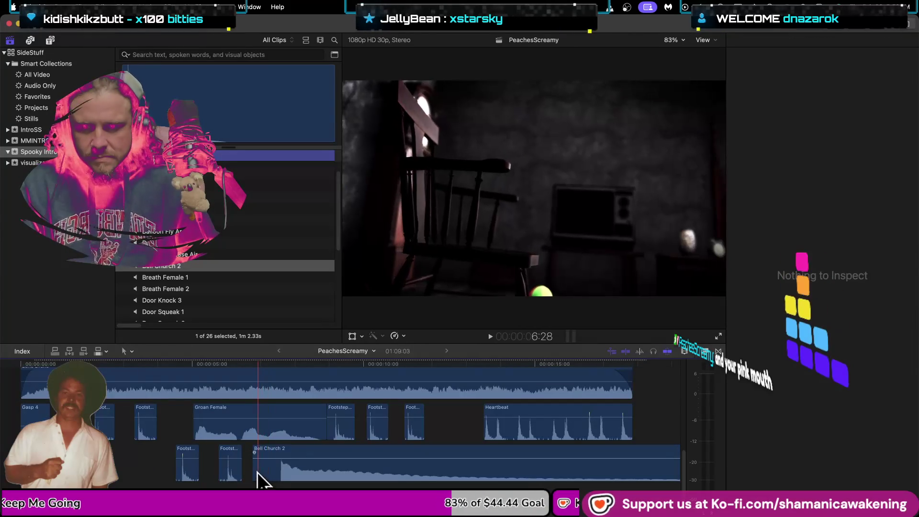
pyautogui.moveTo(257, 477); pyautogui.dragTo(281, 481)
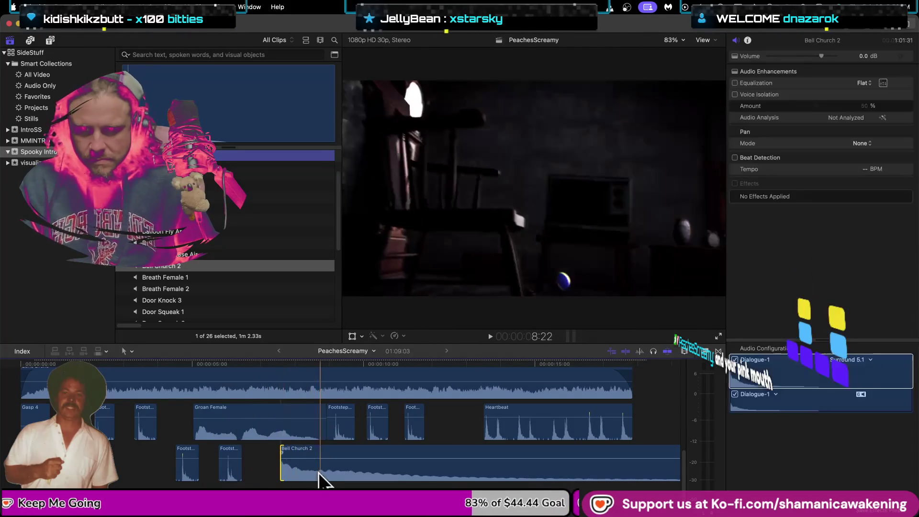
pyautogui.click(254, 372)
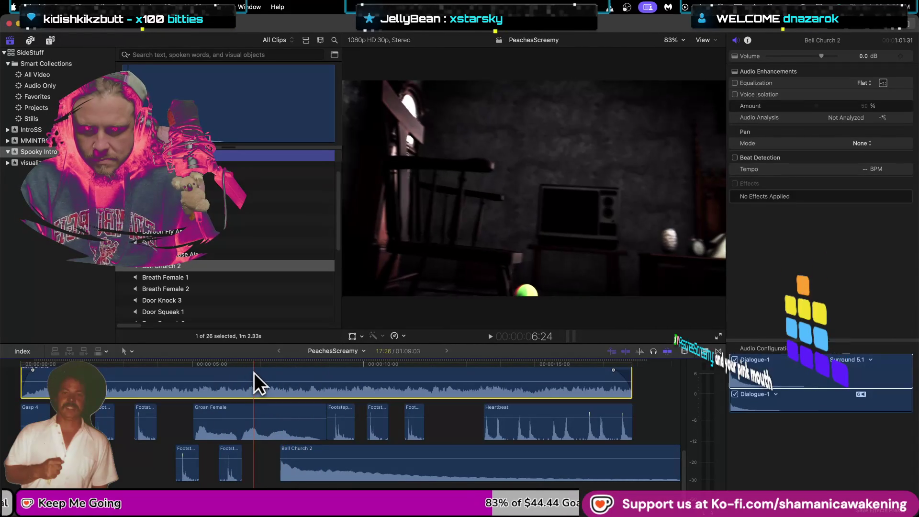
pyautogui.click(251, 361)
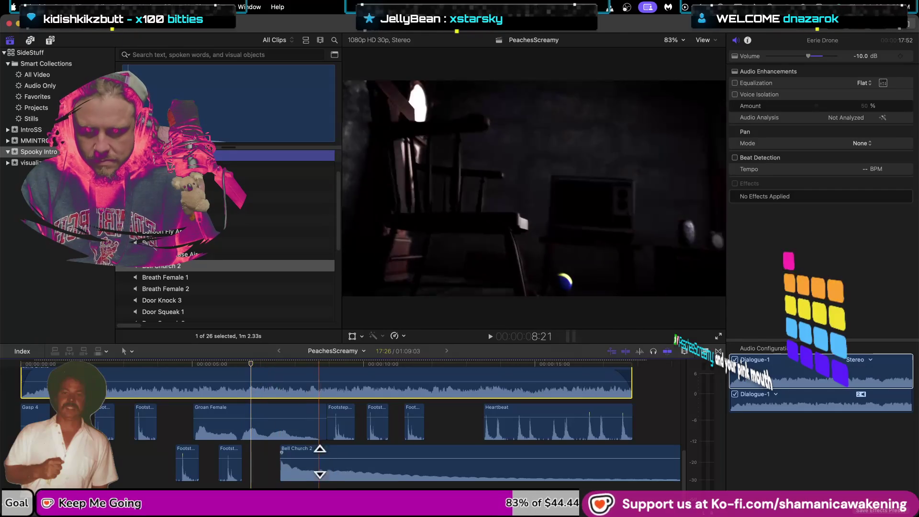
pyautogui.moveTo(319, 462); pyautogui.dragTo(294, 462)
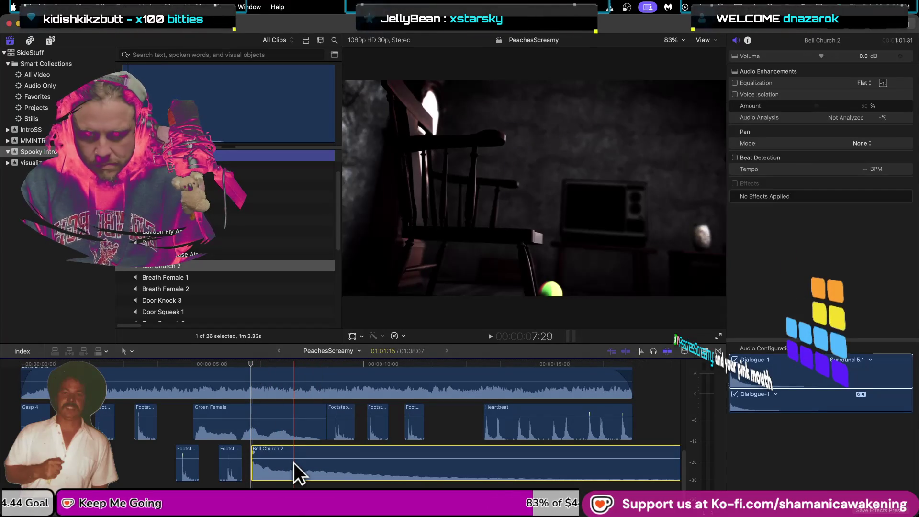
# Review the bell timing, then trim Bell Church 2's end so it finishes much earlier
pyautogui.hotkey('shift', '/')
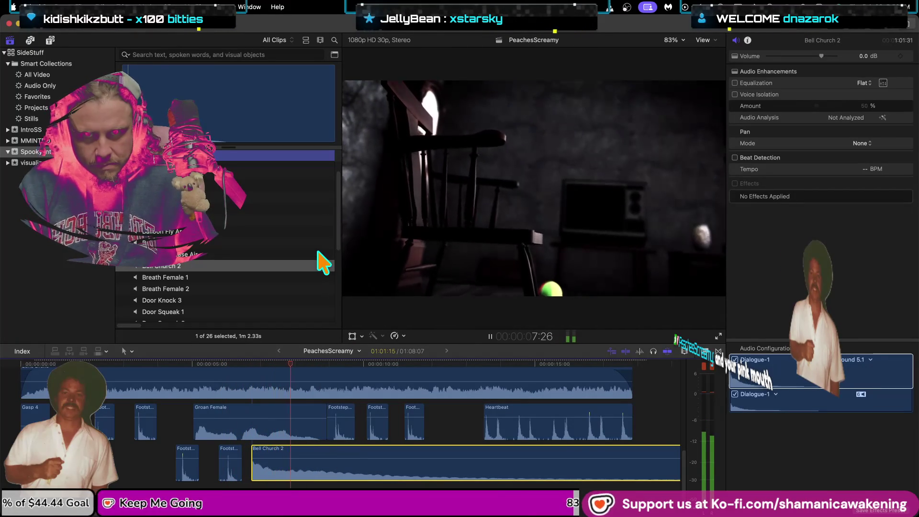
pyautogui.hscroll(2, 685, 474)
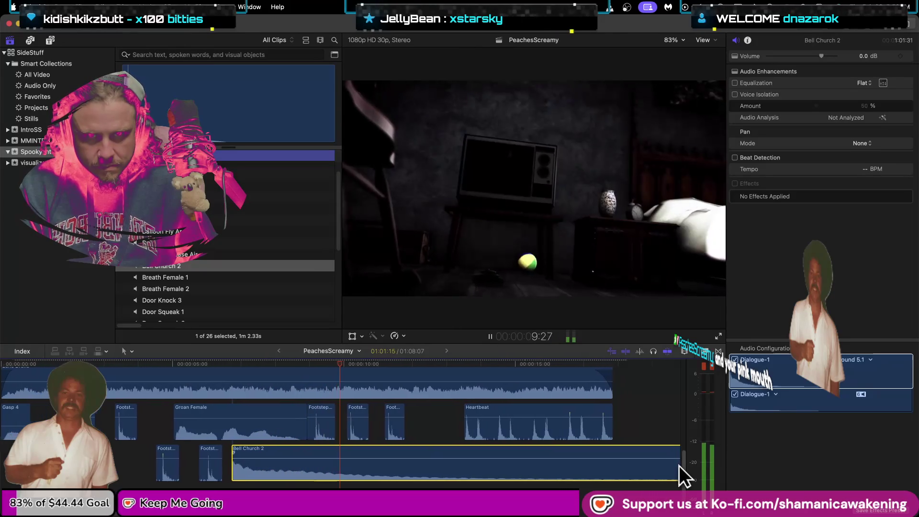
pyautogui.press('space')
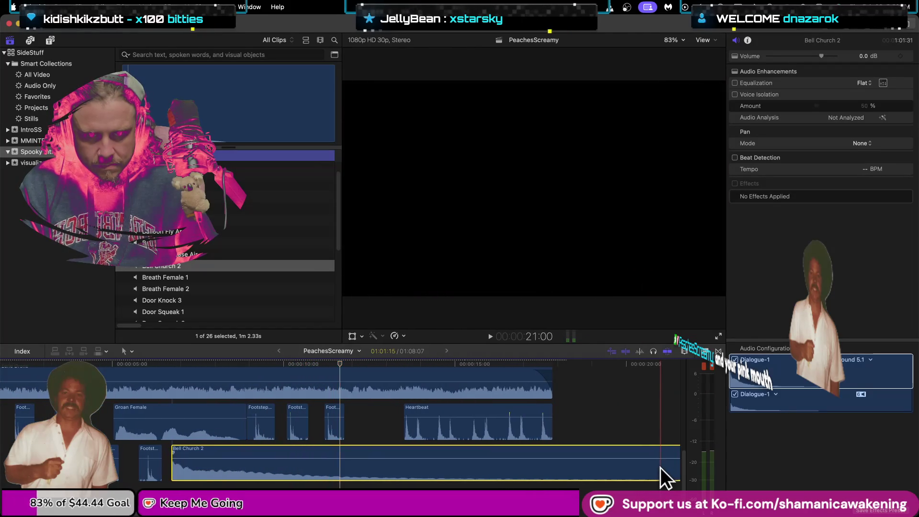
pyautogui.scroll(-6, 659, 467)
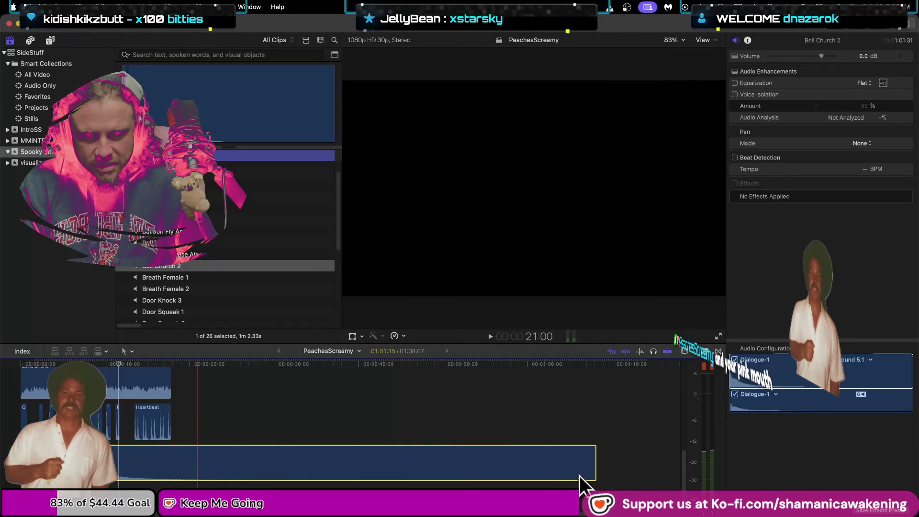
pyautogui.moveTo(593, 473); pyautogui.dragTo(593, 474)
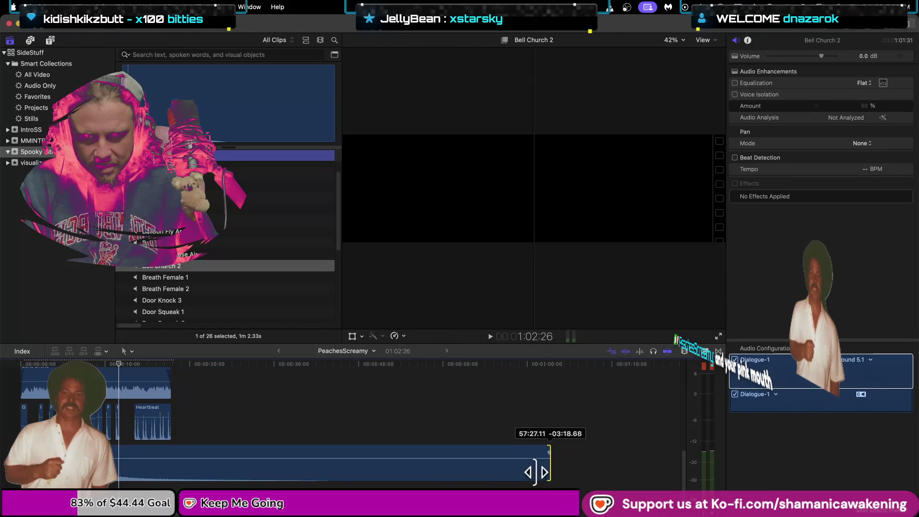
pyautogui.moveTo(535, 473); pyautogui.dragTo(165, 467)
# Replay the intro from the beginning and preview the Breath Female 1 sound effect
pyautogui.press('Home')
pyautogui.press('space')
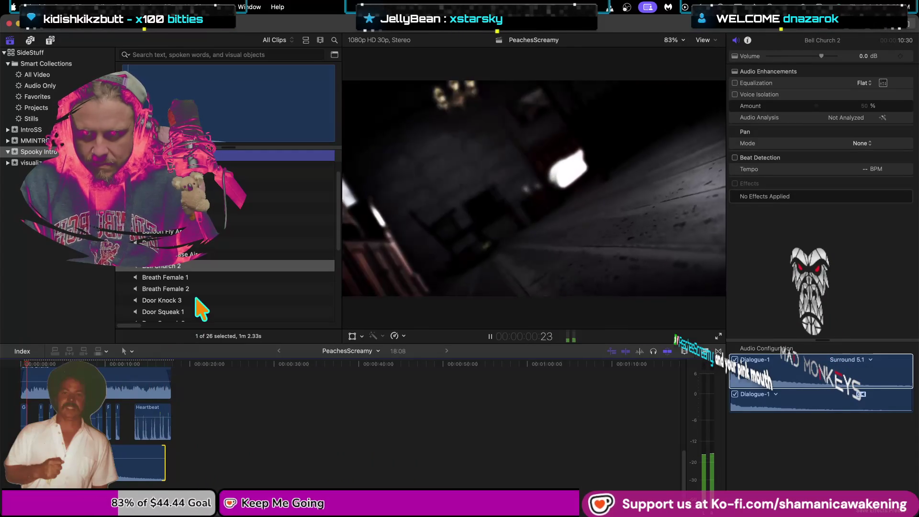
pyautogui.click(224, 277)
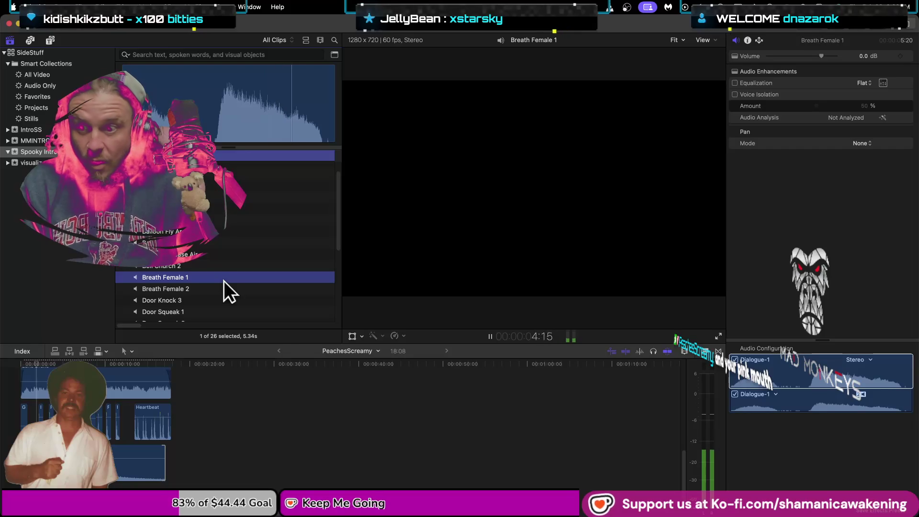
# Move the Groan Female clip later in the timeline onto a lower lane
pyautogui.click(221, 284)
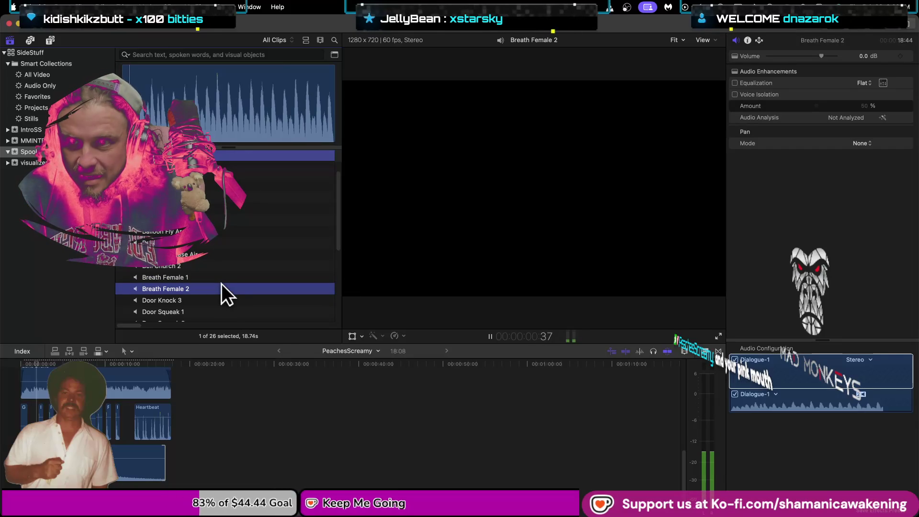
pyautogui.click(121, 346)
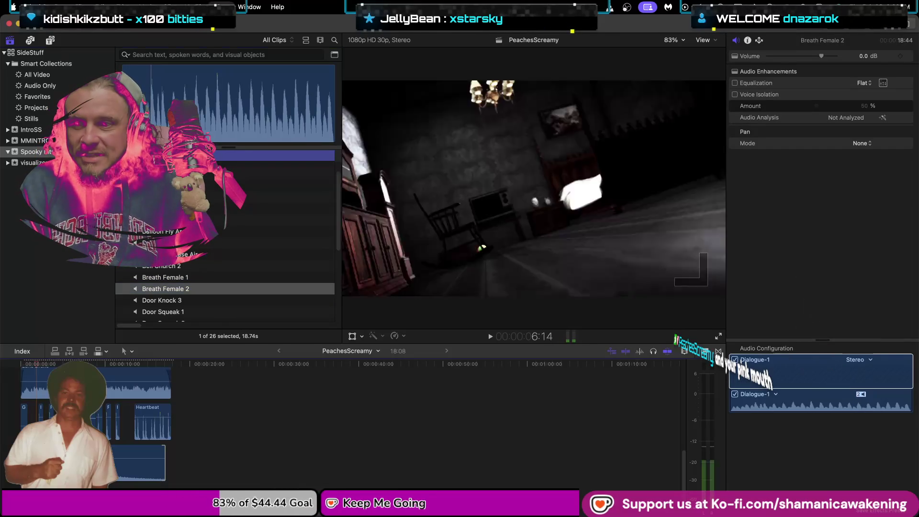
pyautogui.click(95, 423)
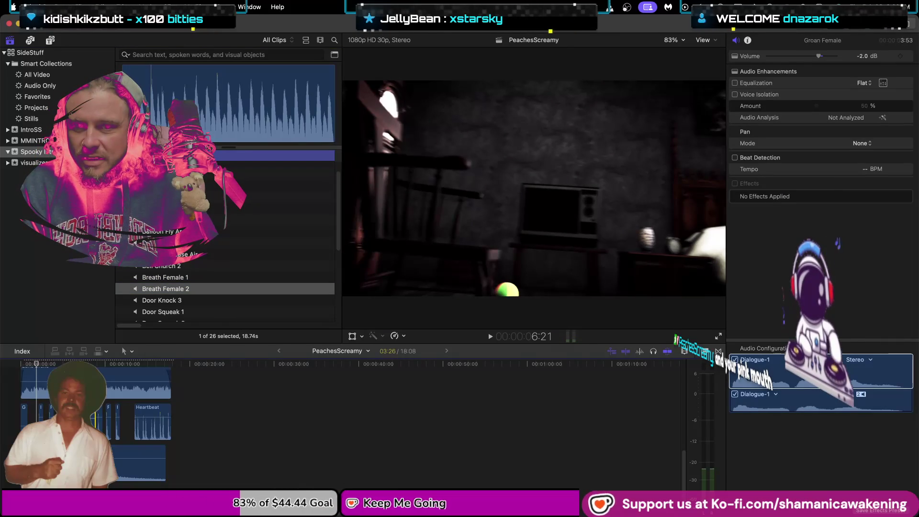
pyautogui.moveTo(95, 423); pyautogui.dragTo(101, 421)
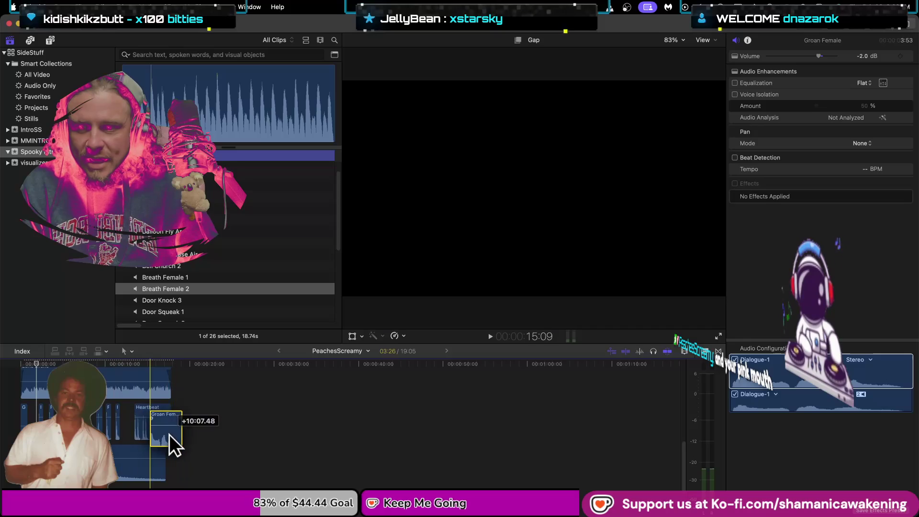
pyautogui.moveTo(169, 435)
pyautogui.mouseDown()
pyautogui.moveTo(146, 460)
pyautogui.moveTo(143, 487)
pyautogui.moveTo(136, 473)
pyautogui.mouseUp()
# Play the edit to check the new timing, then return the playhead to the start
pyautogui.press('space')
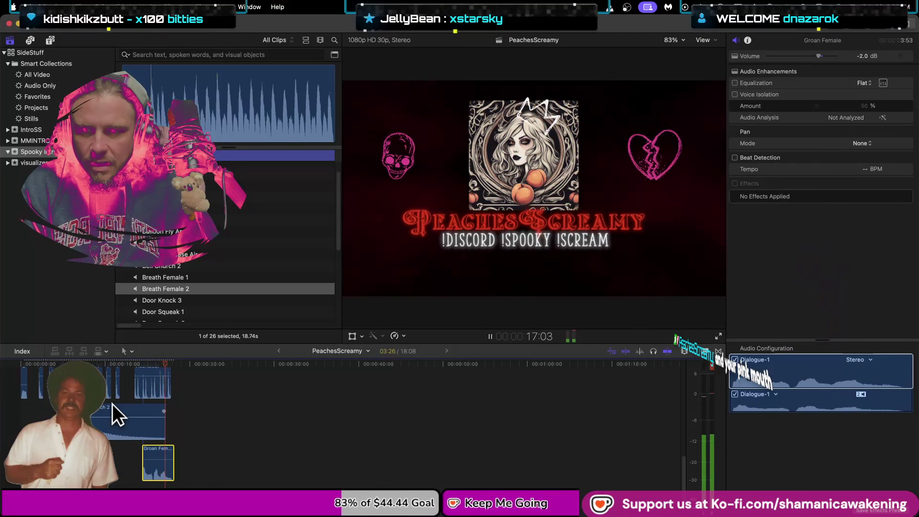
pyautogui.click(111, 404)
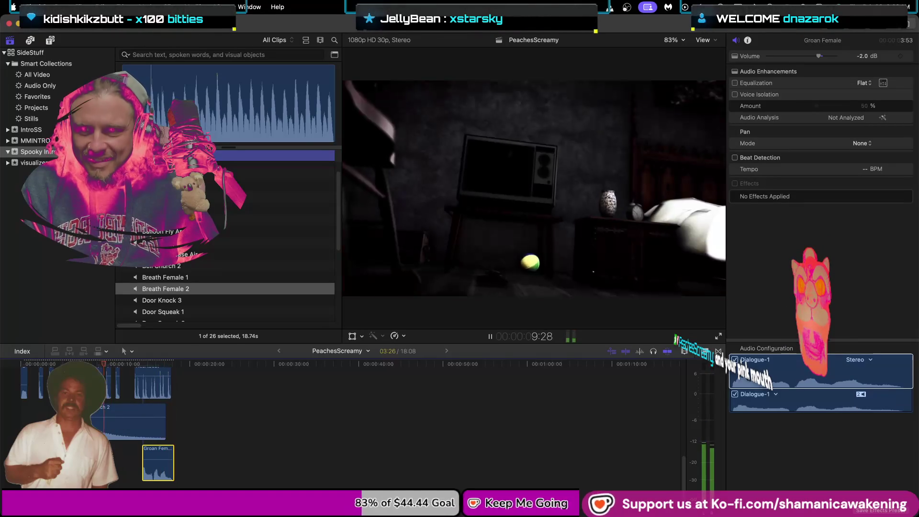
pyautogui.press('space')
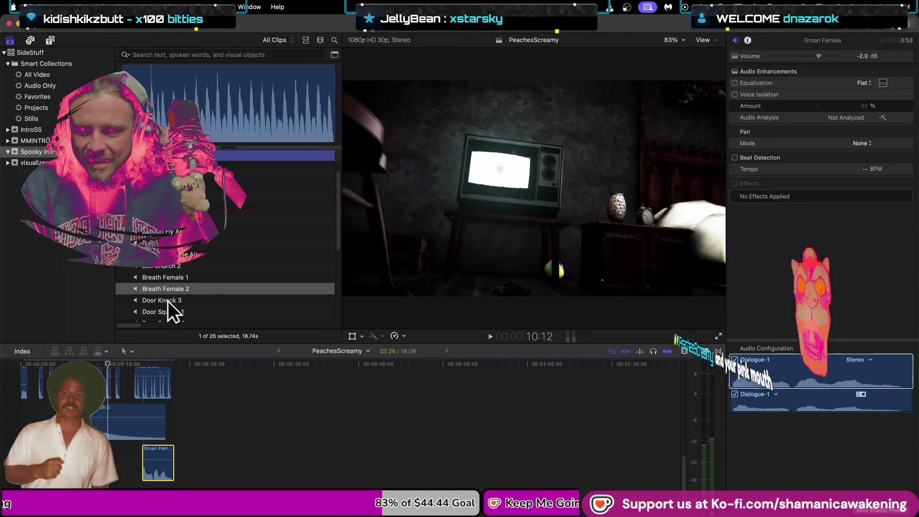
pyautogui.click(76, 421)
pyautogui.click(25, 382)
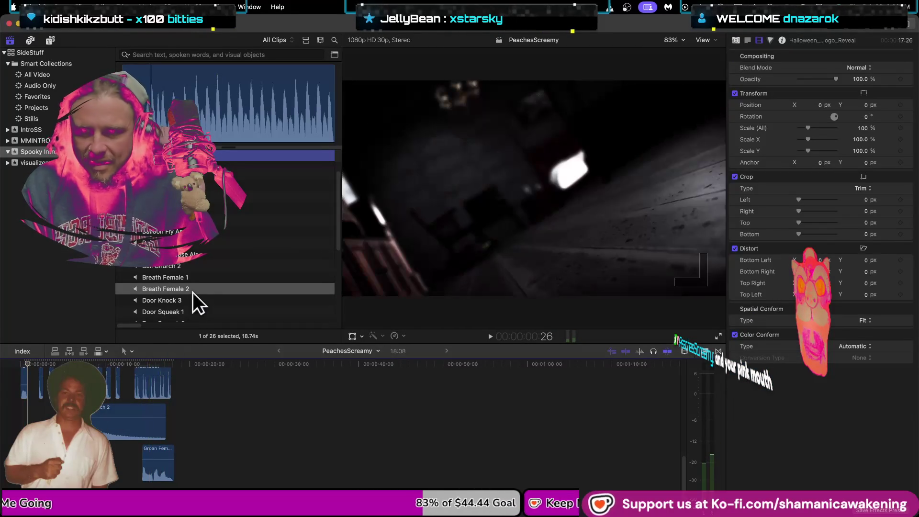
# Connect the Breath Female 2 sound effect to the timeline at the playhead
pyautogui.click(194, 288)
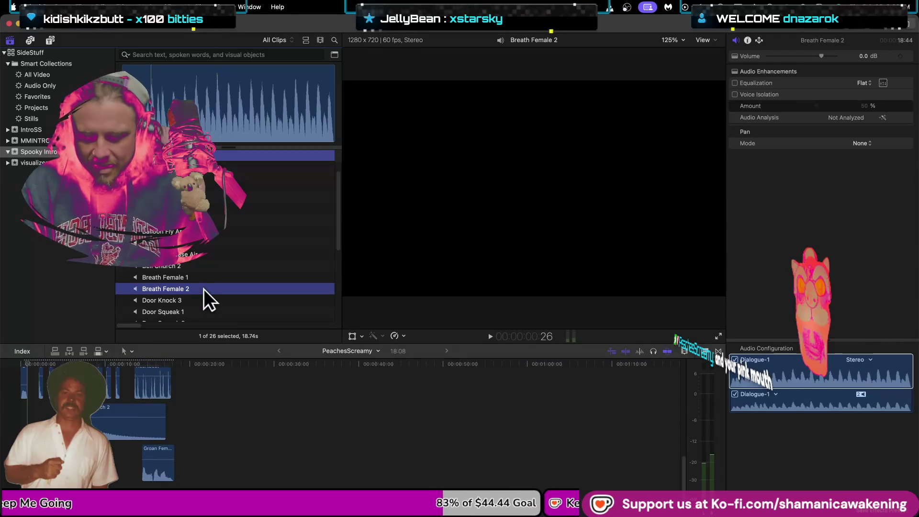
pyautogui.click(136, 346)
pyautogui.press('space')
pyautogui.scroll(-2, 121, 346)
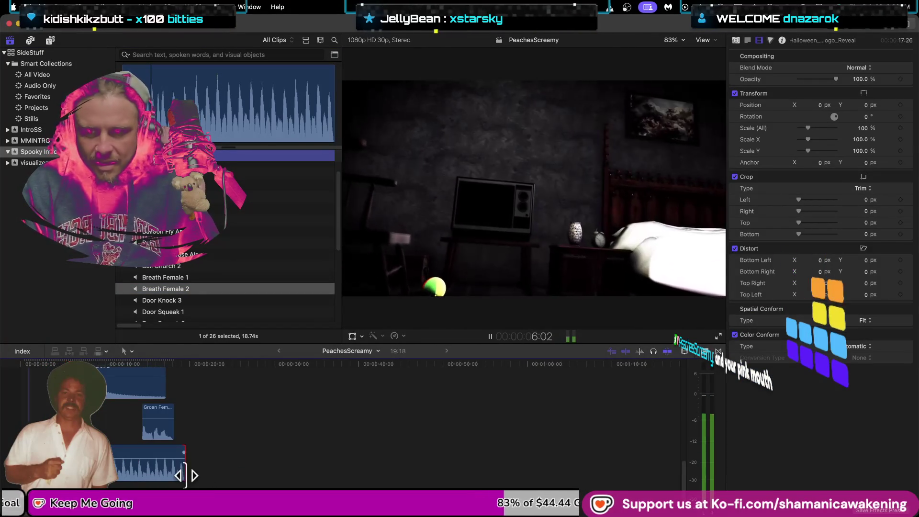
# Shorten Breath Female 2's end and zoom the timeline in on the first half-minute
pyautogui.moveTo(186, 475)
pyautogui.mouseDown()
pyautogui.moveTo(104, 476)
pyautogui.moveTo(103, 421)
pyautogui.mouseUp()
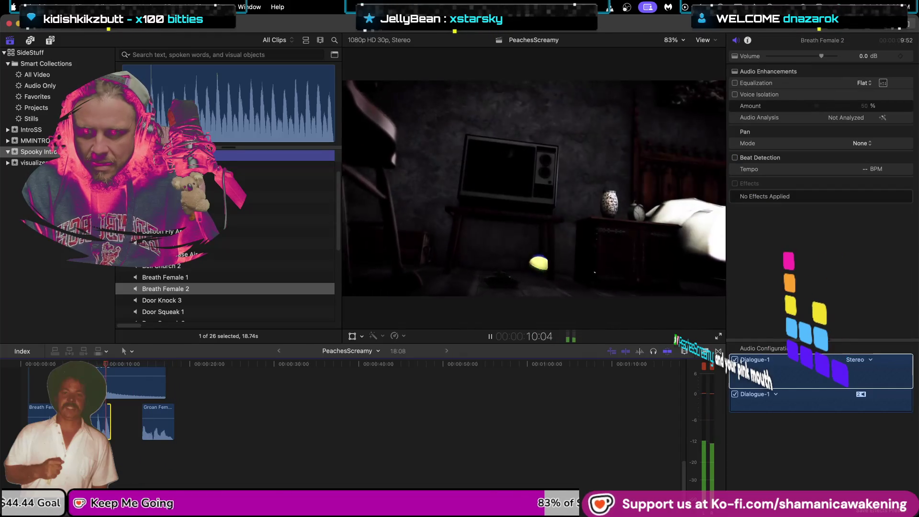
pyautogui.scroll(2, 134, 421)
pyautogui.press('space')
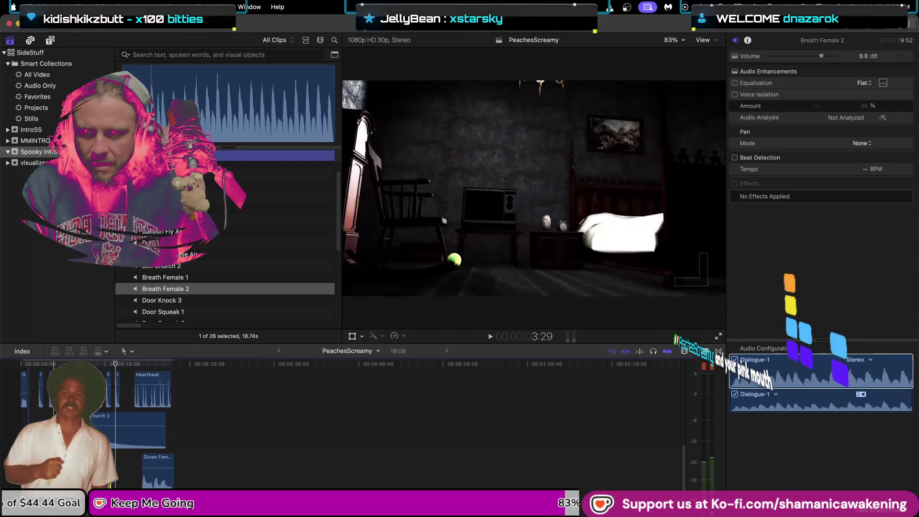
pyautogui.press('super+equal')
pyautogui.press('super+equal')
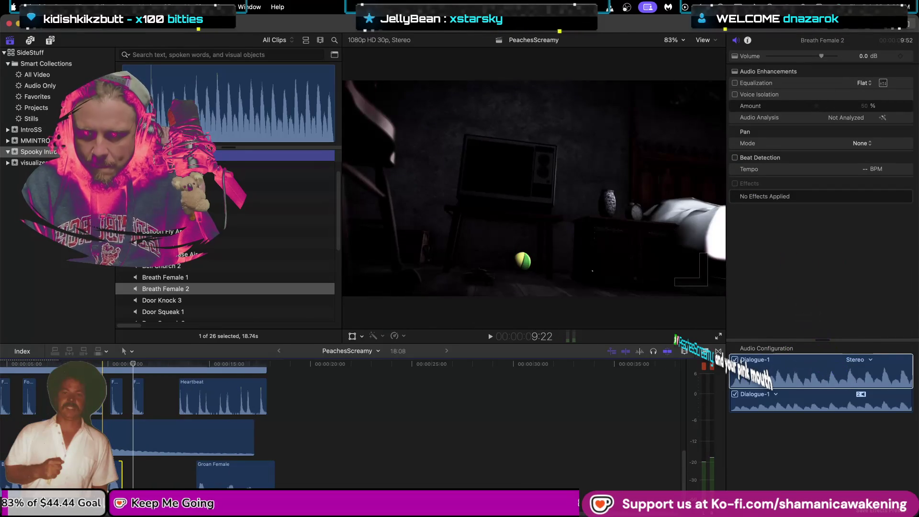
# Extend Breath Female 2's end slightly and replay the intro from the beginning
pyautogui.moveTo(120, 479); pyautogui.dragTo(142, 484)
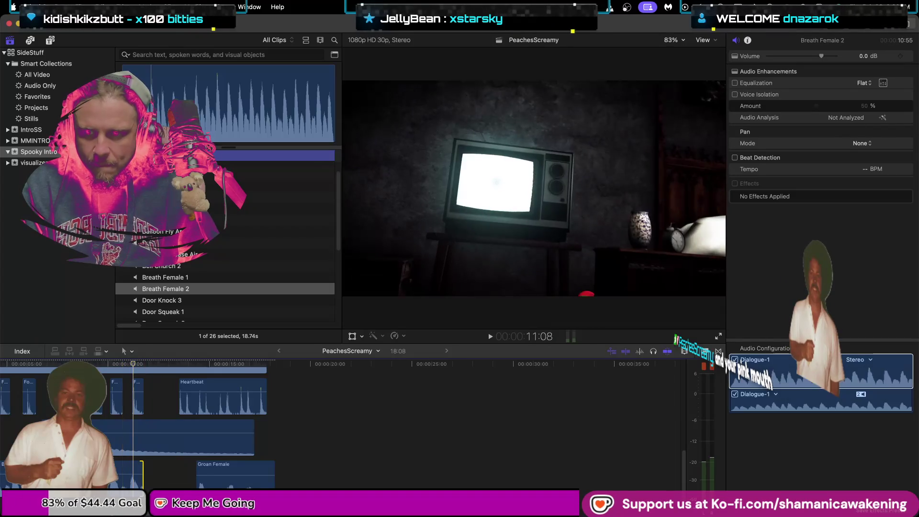
pyautogui.press('space')
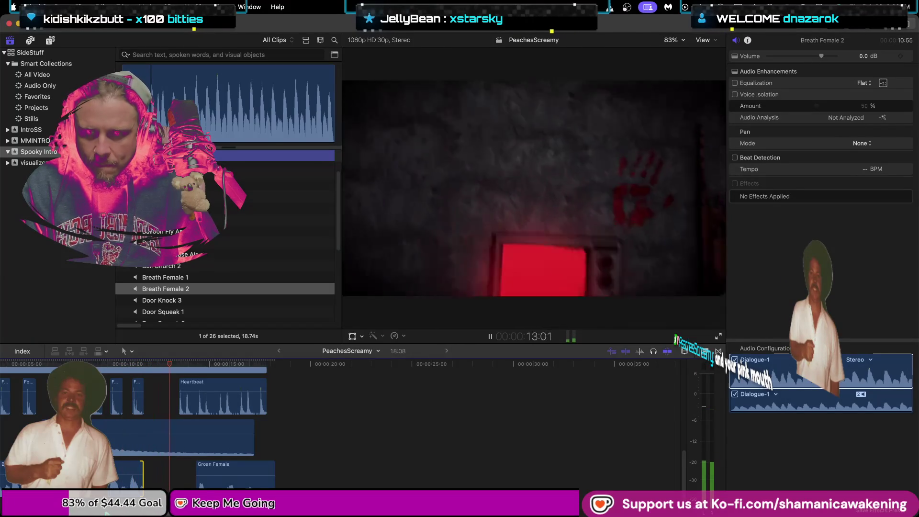
pyautogui.press('j')
pyautogui.press('j')
pyautogui.press('k')
pyautogui.press('Home')
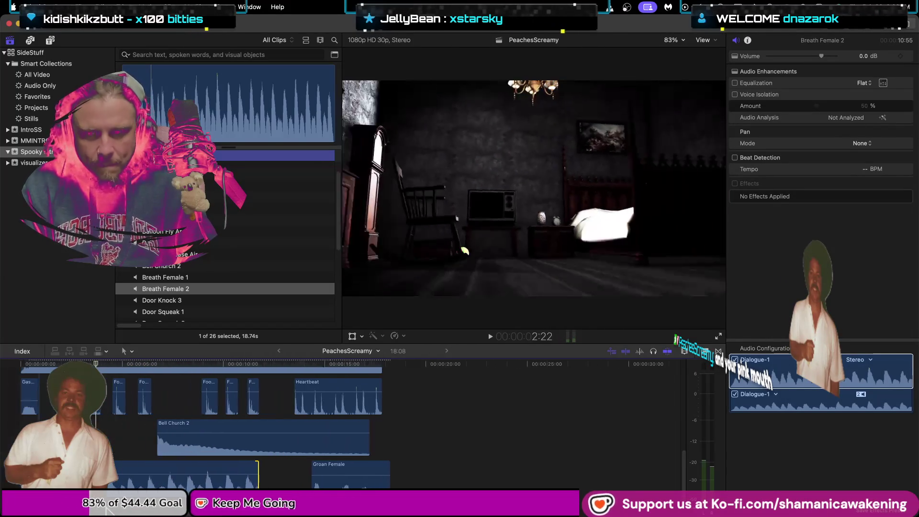
pyautogui.press('space')
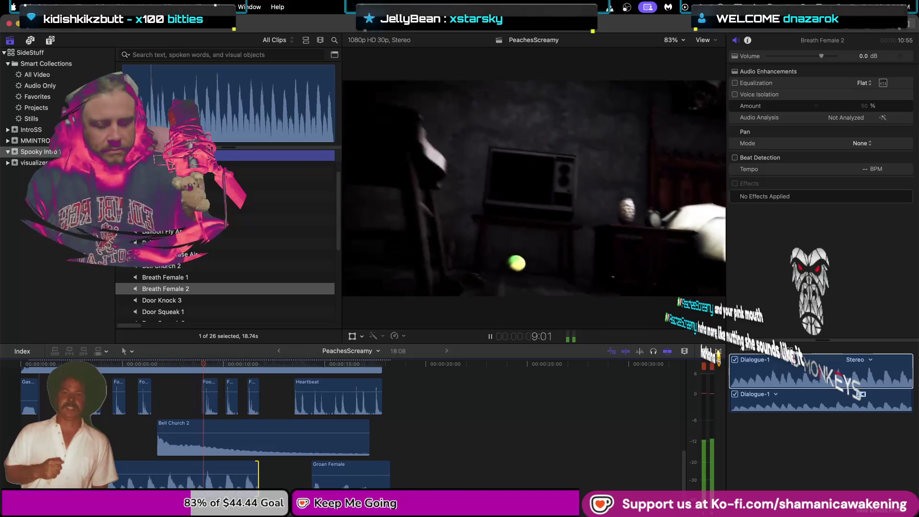
# Split Breath Female 2 at about 6 seconds with the Blade and trim its new start later
pyautogui.press('space')
pyautogui.moveTo(166, 362)
pyautogui.mouseDown()
pyautogui.moveTo(251, 360)
pyautogui.moveTo(156, 371)
pyautogui.mouseUp()
pyautogui.press('b')
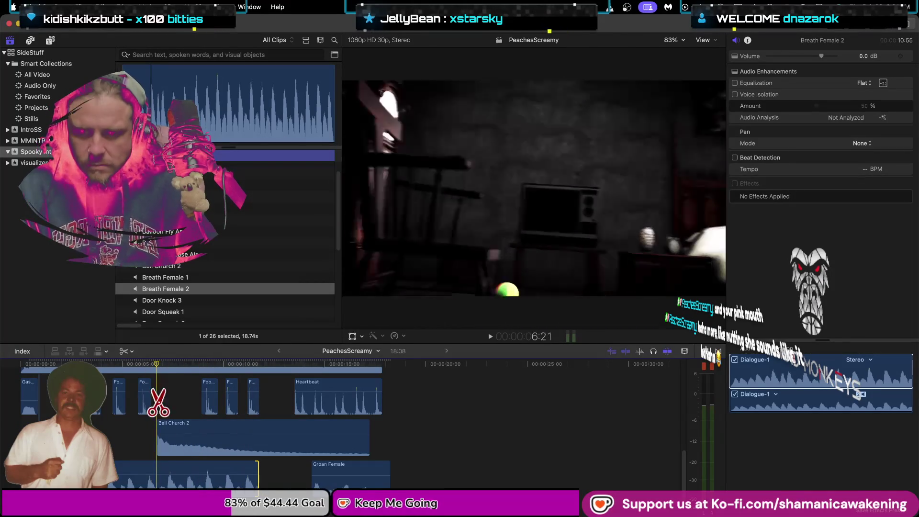
pyautogui.click(158, 483)
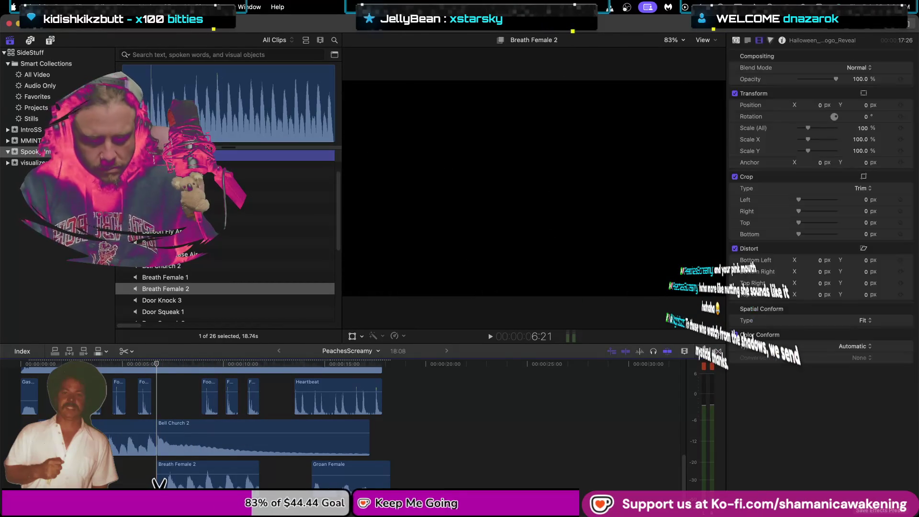
pyautogui.press('a')
pyautogui.moveTo(162, 481); pyautogui.dragTo(204, 481)
pyautogui.press('j')
pyautogui.press('j')
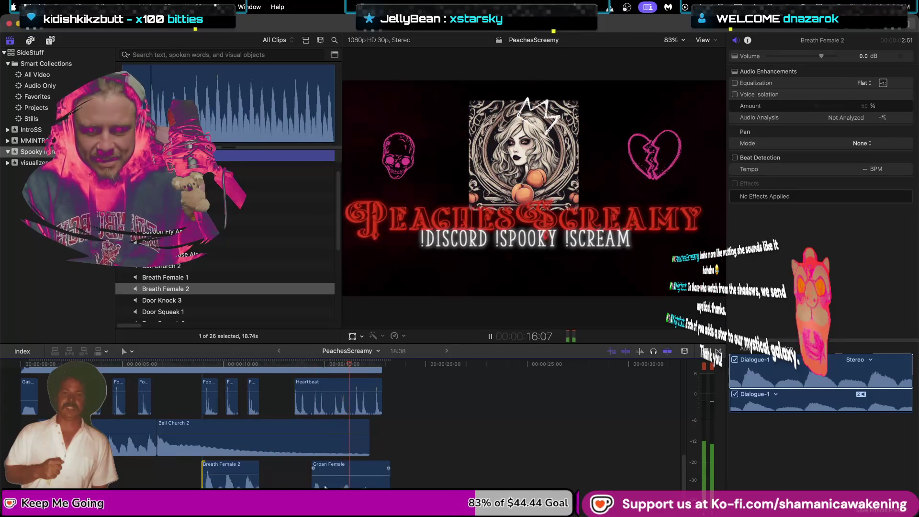
pyautogui.click(111, 420)
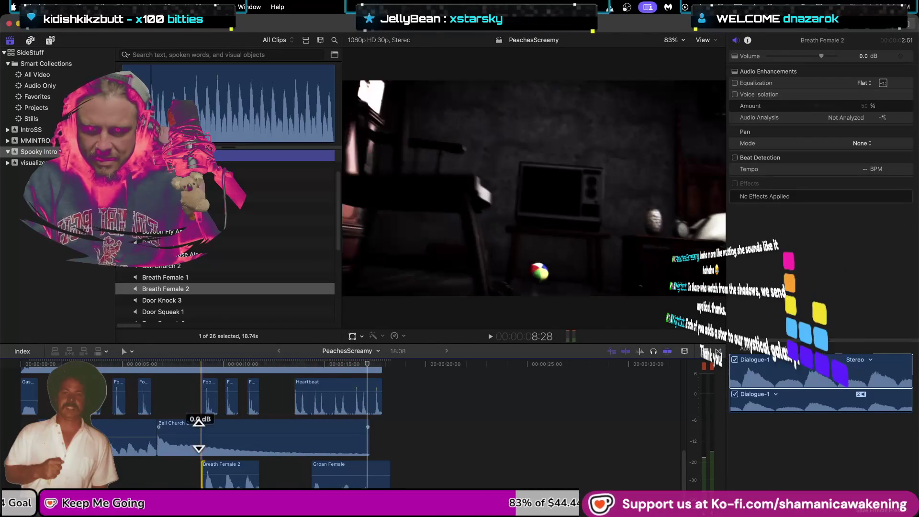
pyautogui.press('Home')
pyautogui.press('space')
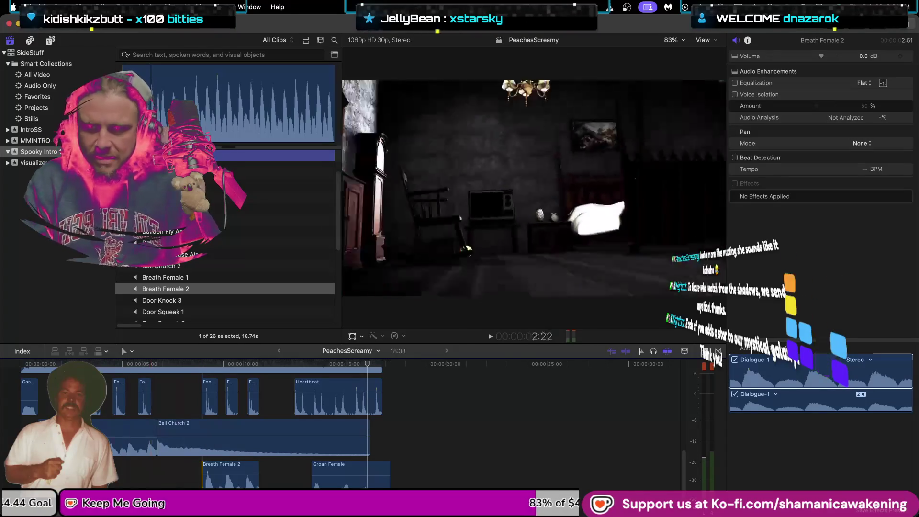
pyautogui.scroll(-5, 239, 254)
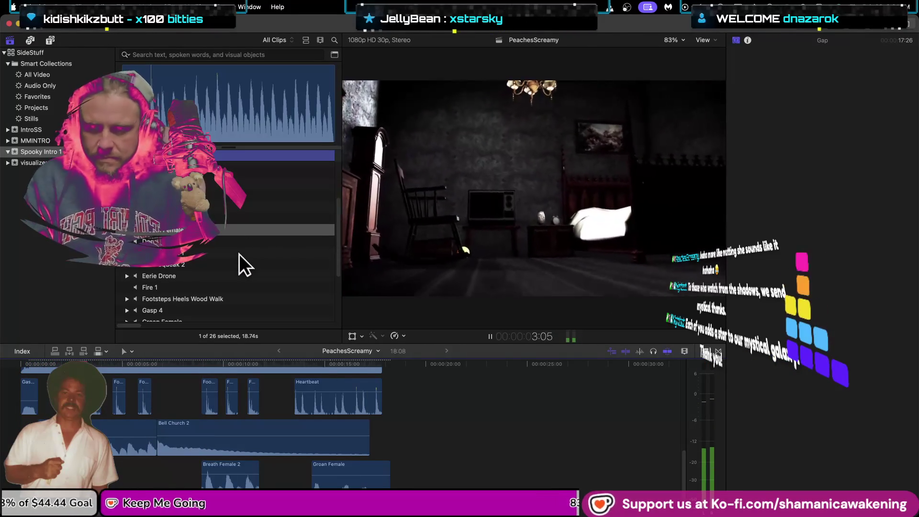
# Browse the sound effects and audition Door Knock 3 and Radio Aircraft Garble
pyautogui.scroll(4, 239, 258)
pyautogui.moveTo(236, 319)
pyautogui.mouseDown()
pyautogui.moveTo(260, 452)
pyautogui.moveTo(258, 433)
pyautogui.moveTo(254, 441)
pyautogui.mouseUp()
pyautogui.scroll(-3, 214, 277)
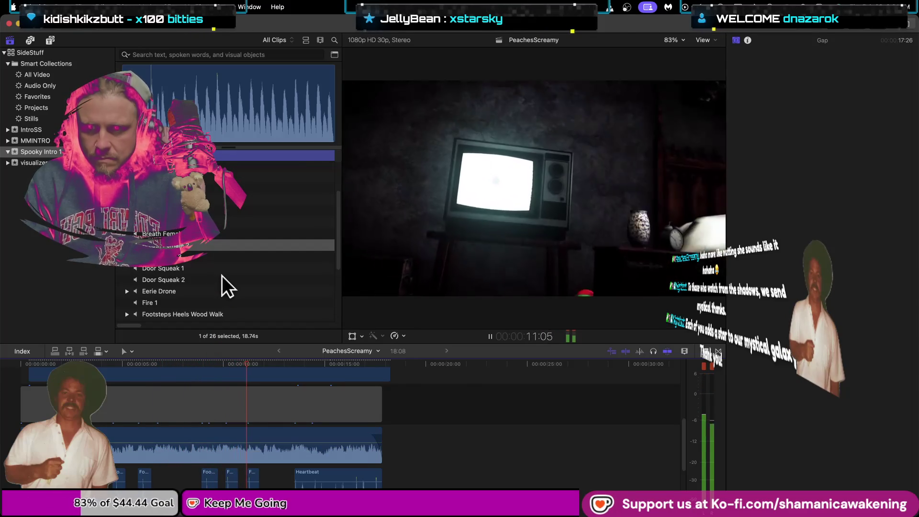
pyautogui.scroll(-1, 222, 271)
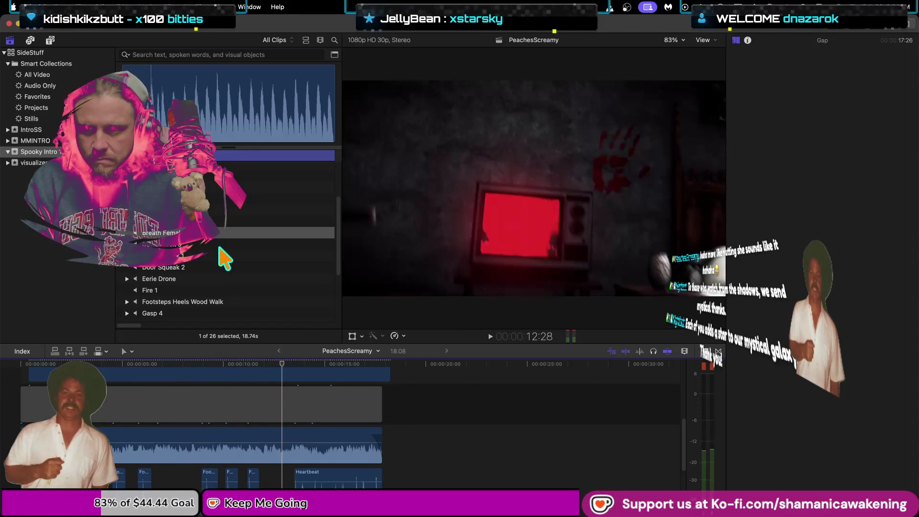
pyautogui.click(218, 244)
pyautogui.scroll(-1, 216, 262)
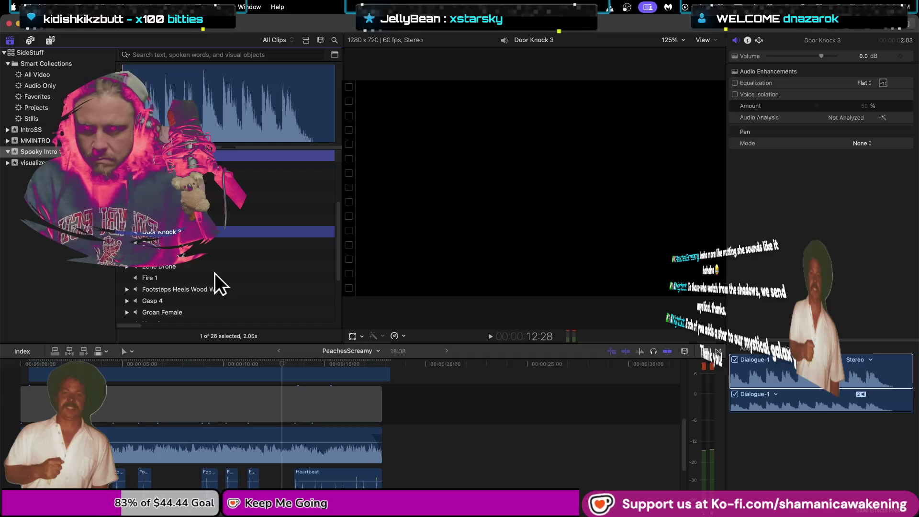
pyautogui.scroll(-2, 231, 301)
pyautogui.scroll(-4, 235, 289)
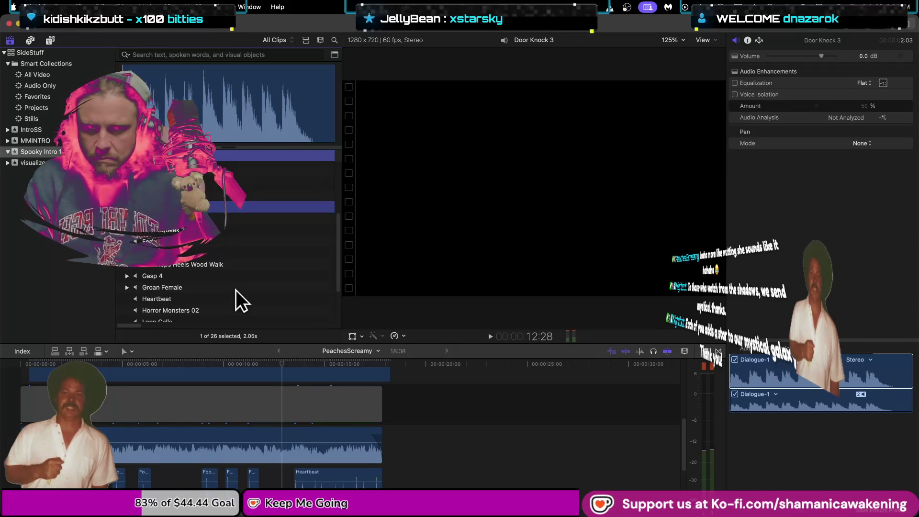
pyautogui.click(237, 286)
# Select Loon Calls and listen to it in the viewer
pyautogui.click(240, 279)
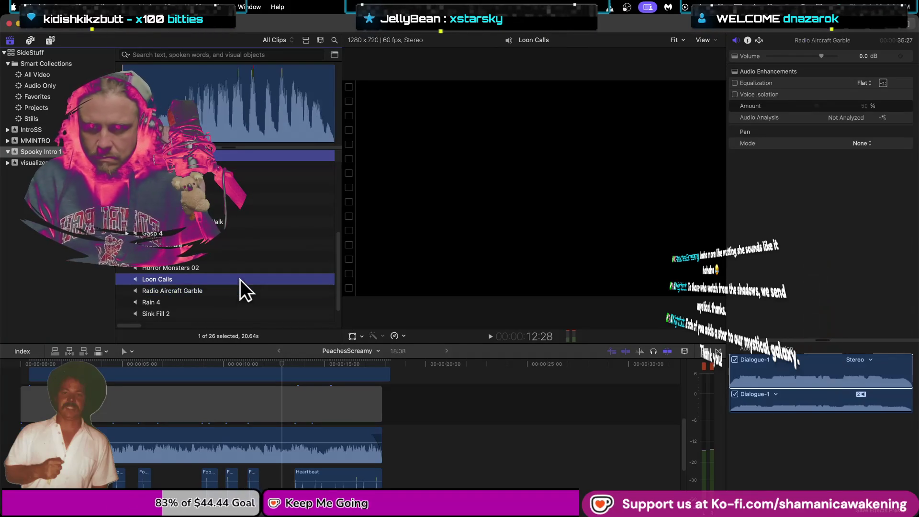
pyautogui.press('space')
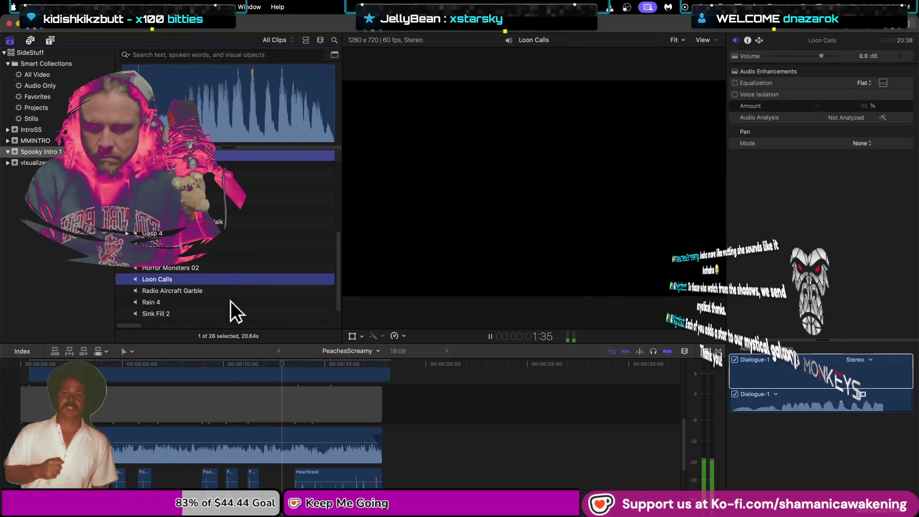
pyautogui.click(188, 408)
pyautogui.click(184, 103)
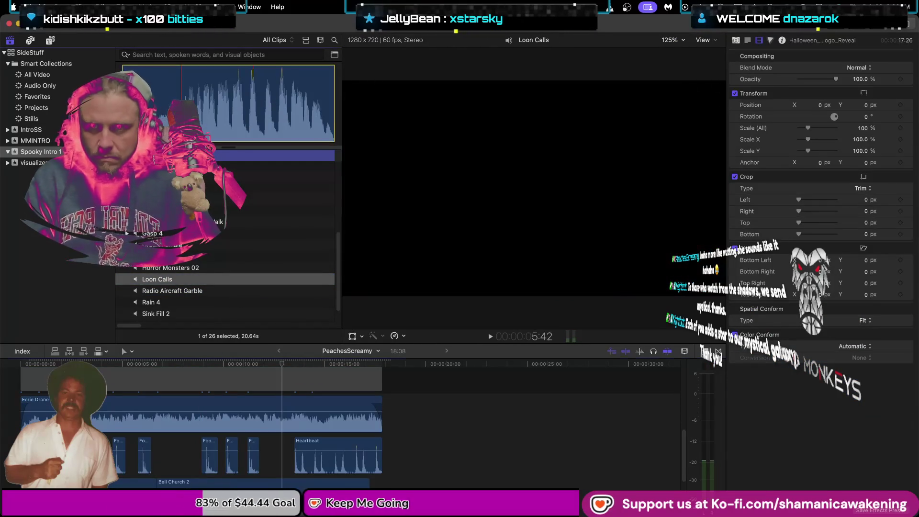
pyautogui.press('space')
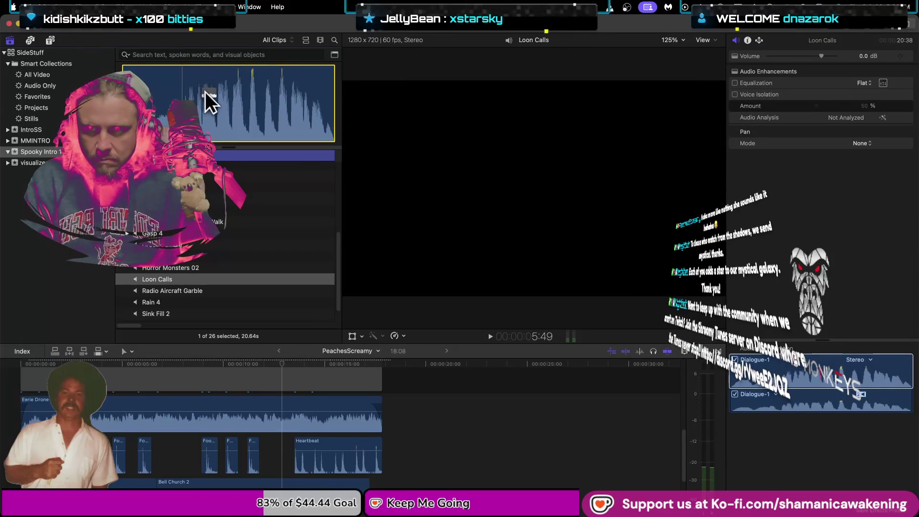
# Mark a roughly 3.23-second range near the start of Loon Calls and play it back
pyautogui.press('i')
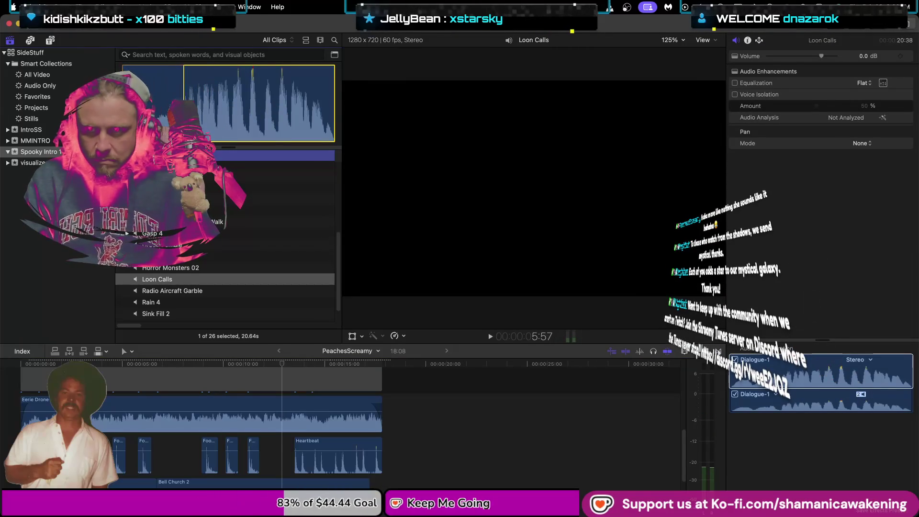
pyautogui.moveTo(322, 113); pyautogui.dragTo(337, 113)
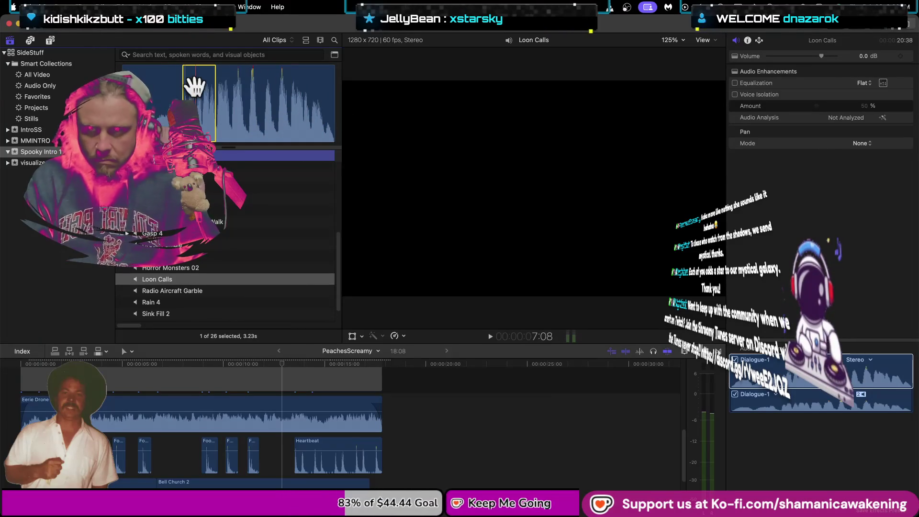
pyautogui.press('space')
pyautogui.press('space')
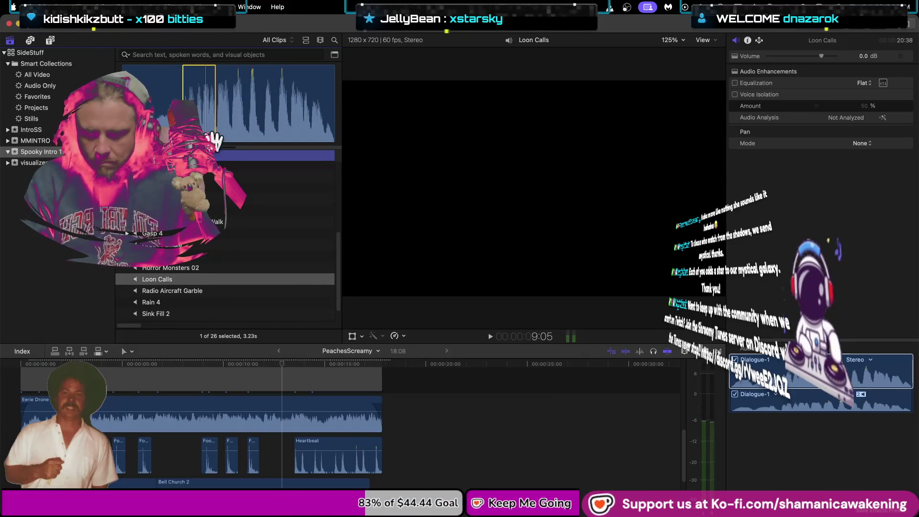
pyautogui.scroll(-2, 268, 378)
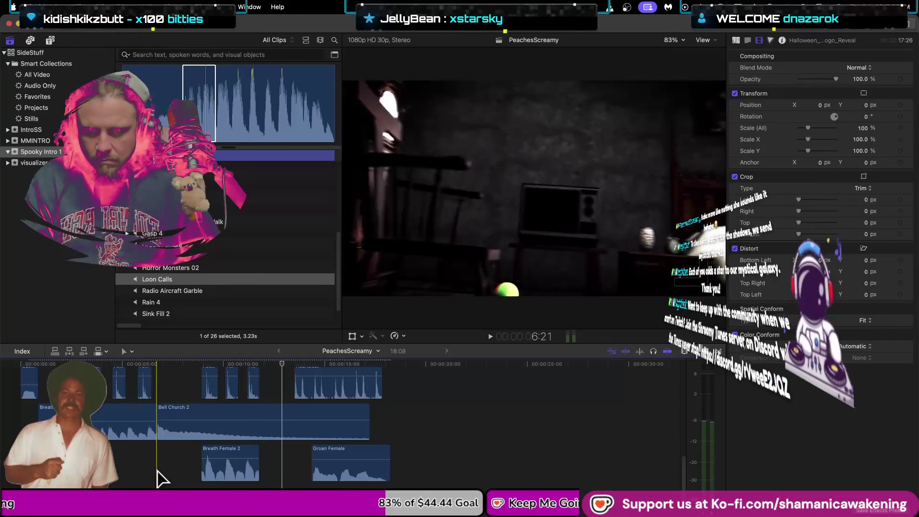
# Connect the marked Loon Calls range at about 7 seconds and play it
pyautogui.click(165, 474)
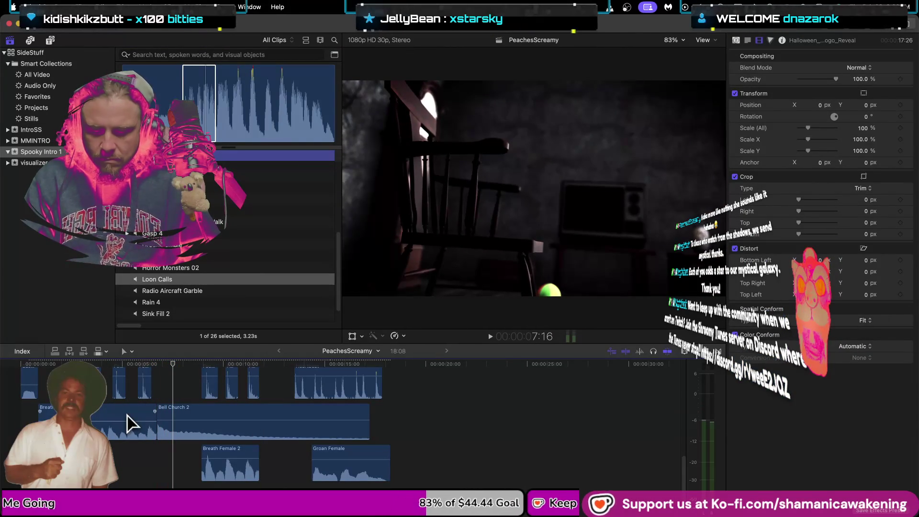
pyautogui.press('q')
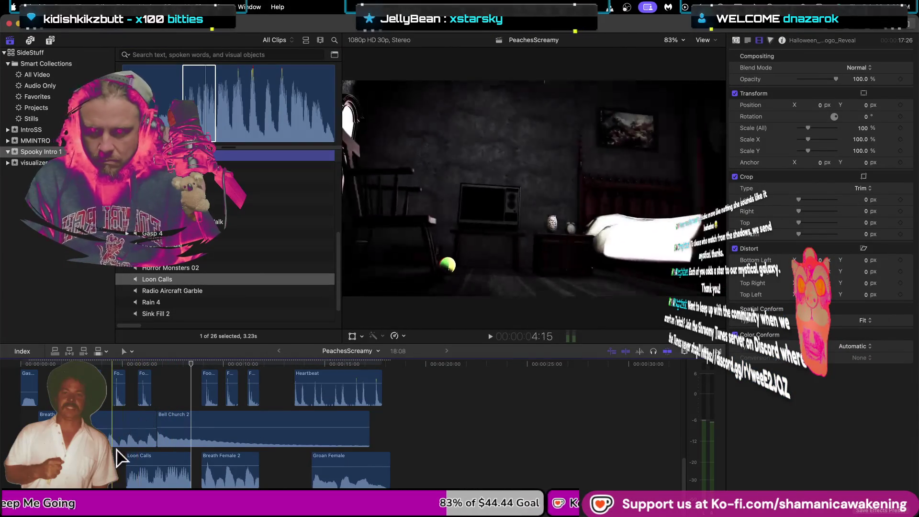
pyautogui.press('space')
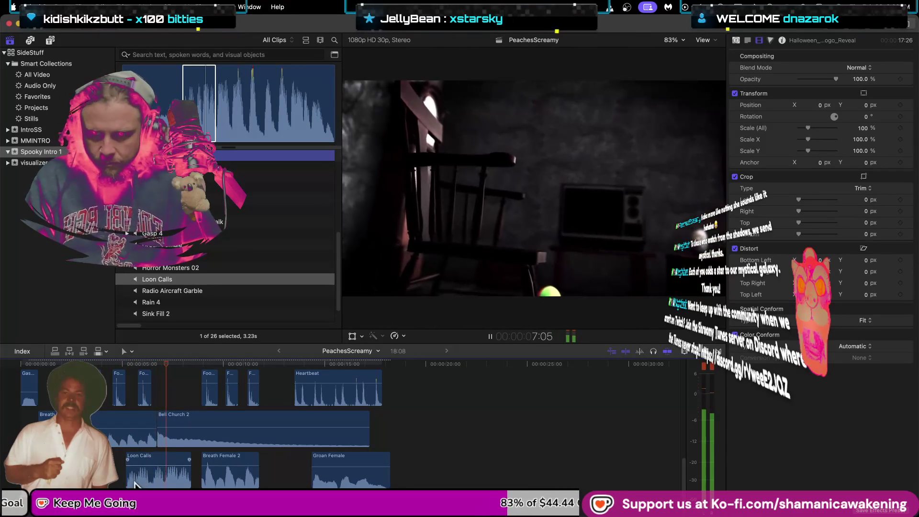
pyautogui.press('space')
# Trim the start of Loon Calls, restore it, and review from about 6 seconds
pyautogui.moveTo(128, 480); pyautogui.dragTo(173, 483)
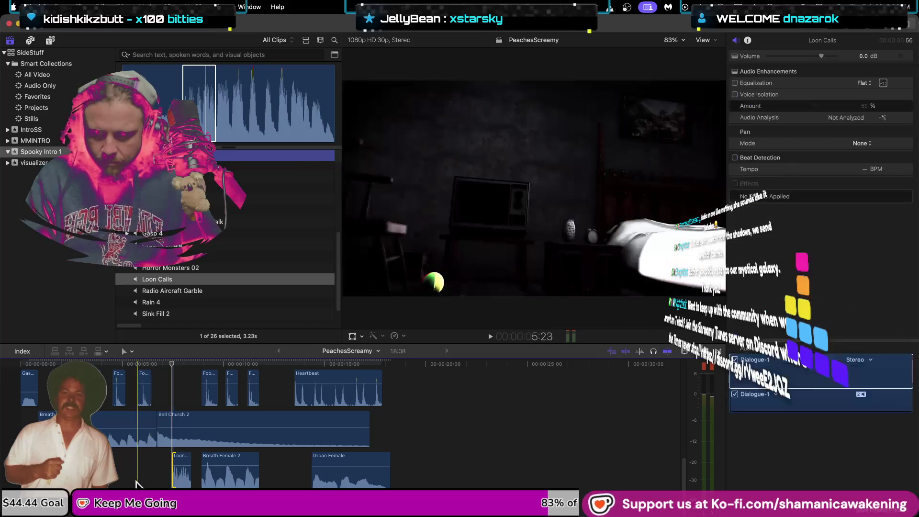
pyautogui.press('space')
pyautogui.press('space')
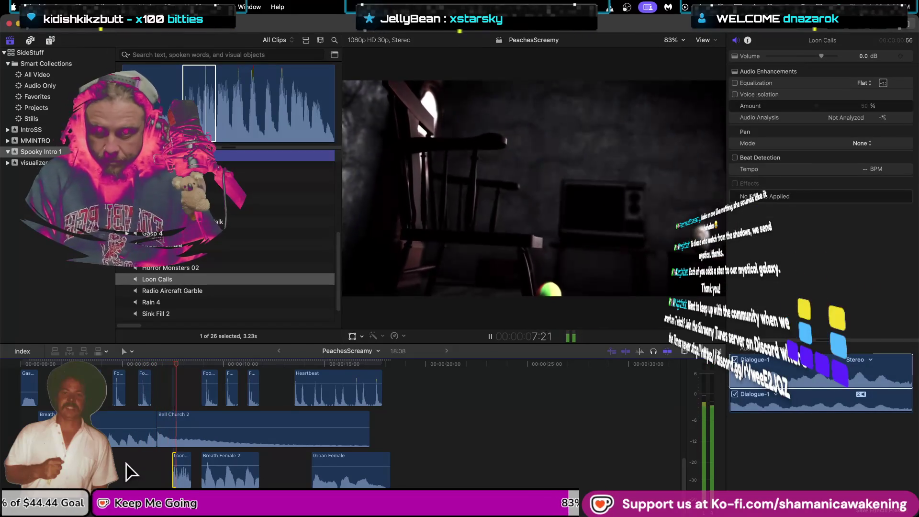
pyautogui.press('super+equal')
pyautogui.press('super+equal')
pyautogui.press('super+equal')
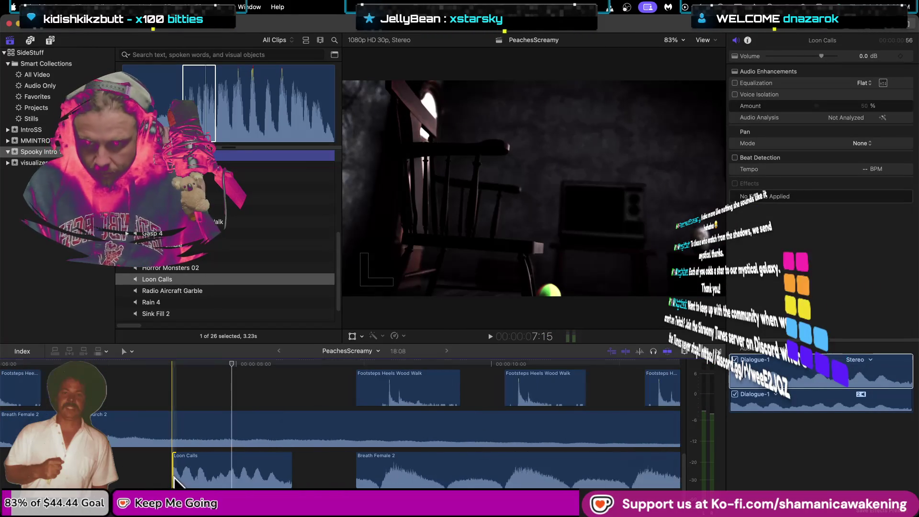
pyautogui.moveTo(173, 481); pyautogui.dragTo(123, 480)
pyautogui.press('super+minus')
pyautogui.press('super+minus')
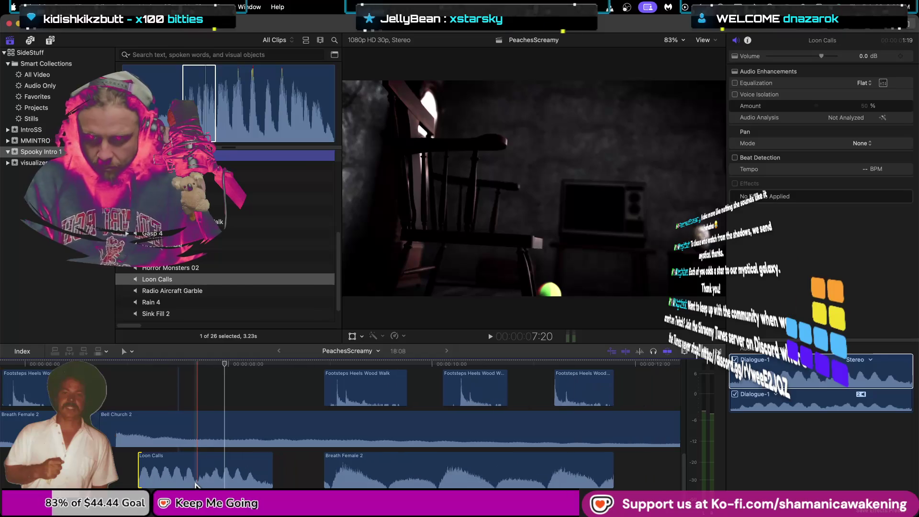
pyautogui.click(101, 478)
pyautogui.press('space')
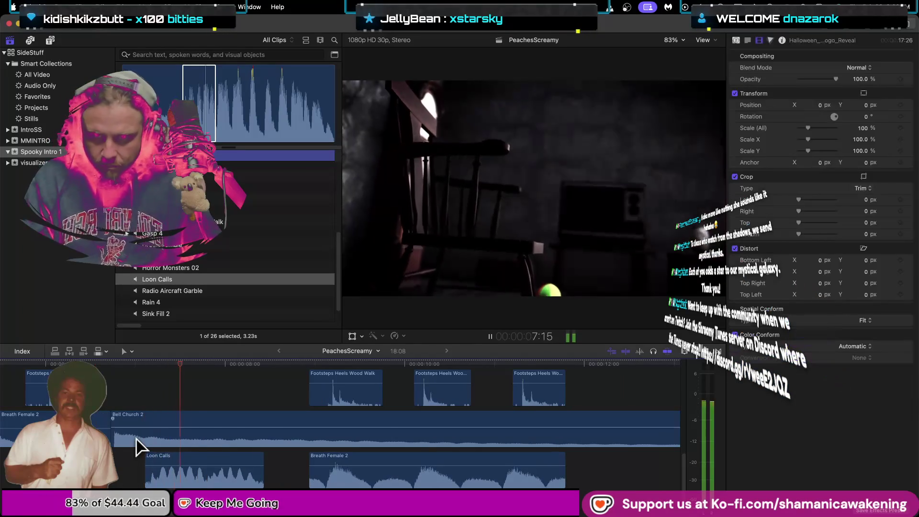
pyautogui.press('space')
# Move Loon Calls to about 17 seconds under Groan Female, extend its start, shorten its end
pyautogui.press('super+minus')
pyautogui.press('super+minus')
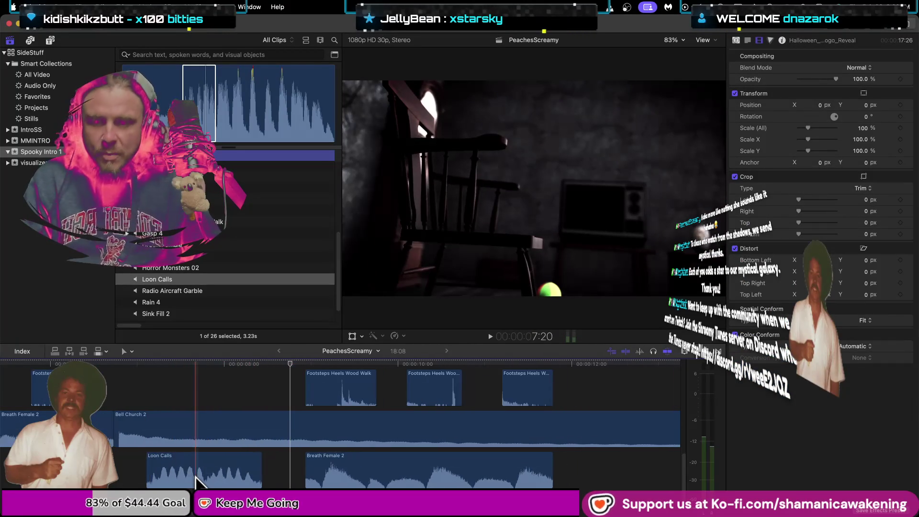
pyautogui.moveTo(195, 478); pyautogui.dragTo(529, 466)
pyautogui.click(503, 462)
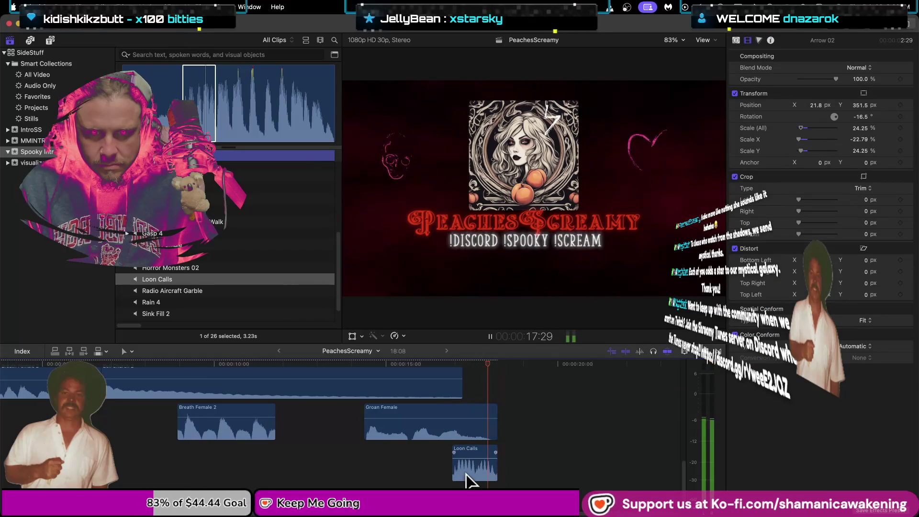
pyautogui.moveTo(455, 473)
pyautogui.mouseDown()
pyautogui.moveTo(259, 484)
pyautogui.moveTo(278, 485)
pyautogui.mouseUp()
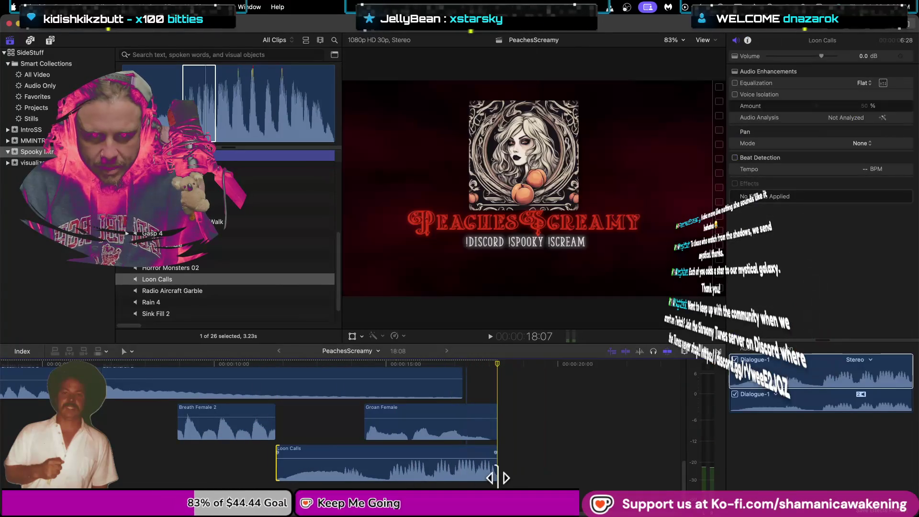
pyautogui.moveTo(496, 476)
pyautogui.mouseDown()
pyautogui.moveTo(391, 486)
pyautogui.moveTo(417, 474)
pyautogui.moveTo(499, 479)
pyautogui.moveTo(447, 481)
pyautogui.moveTo(456, 481)
pyautogui.mouseUp()
pyautogui.click(335, 476)
pyautogui.press('space')
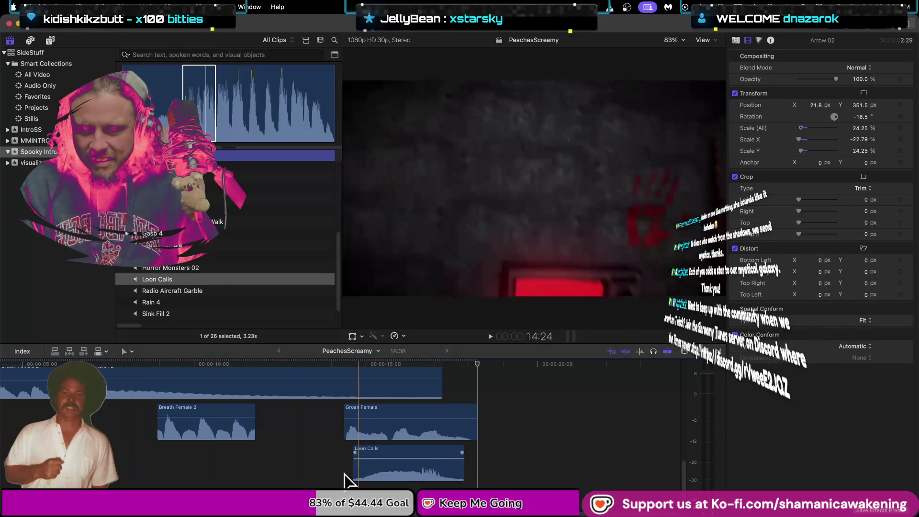
# Load Radio Aircraft Garble into the viewer and preview it against the project
pyautogui.click(215, 291)
pyautogui.press('space')
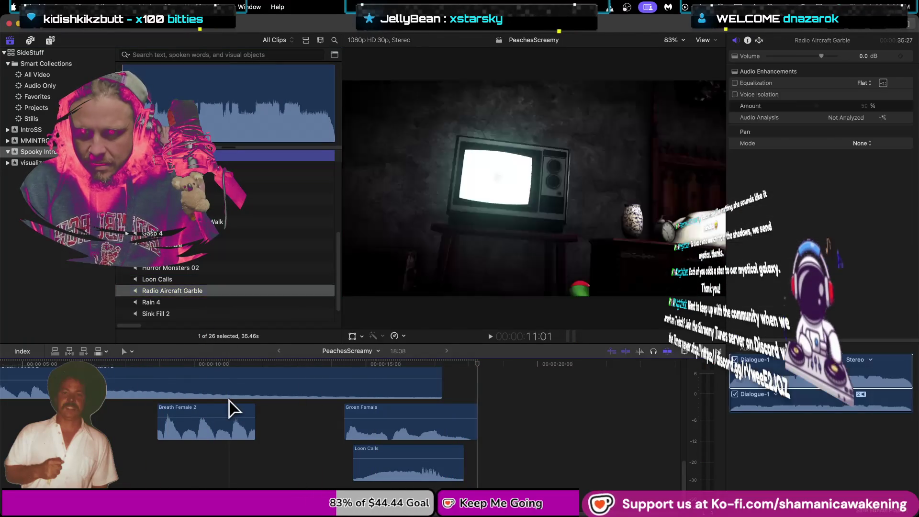
pyautogui.click(234, 290)
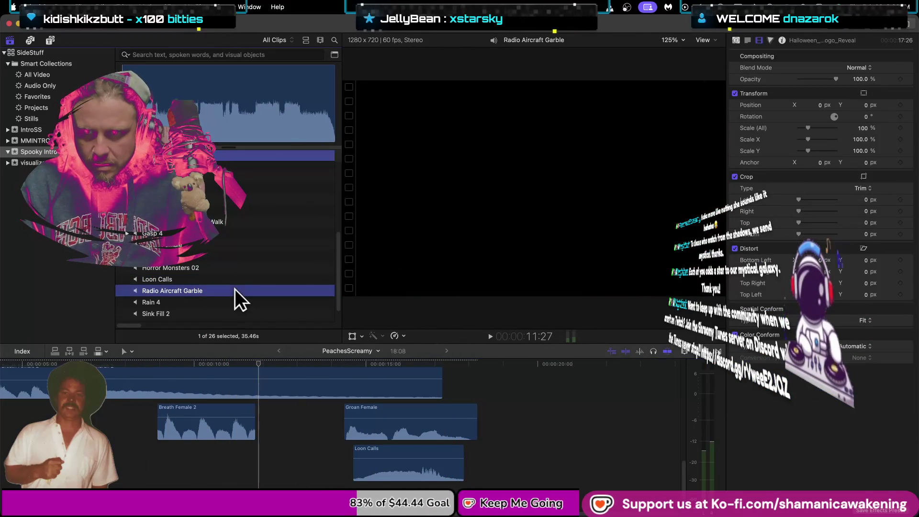
pyautogui.press('space')
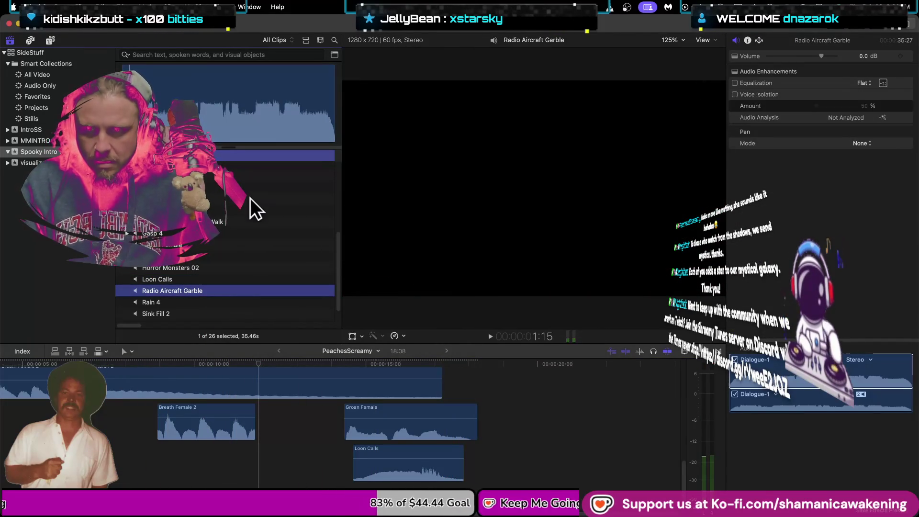
pyautogui.click(162, 288)
pyautogui.press('space')
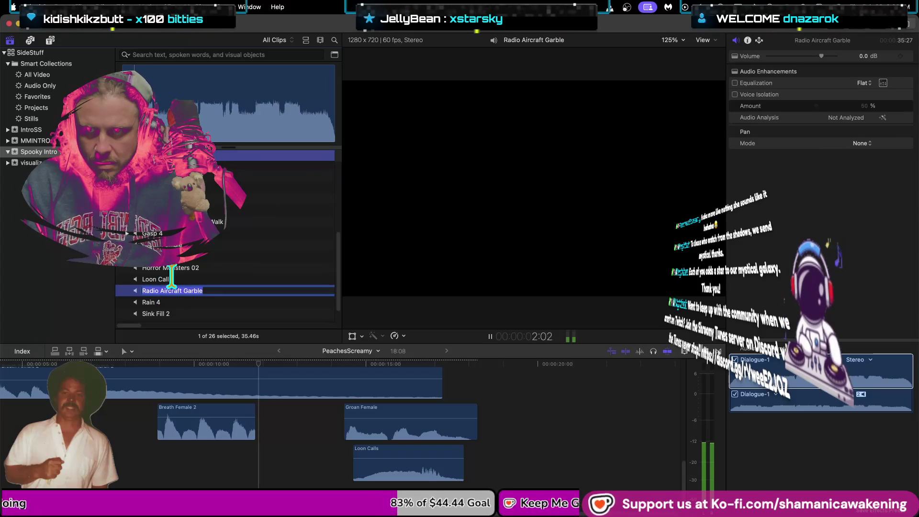
pyautogui.scroll(5, 236, 291)
pyautogui.click(281, 415)
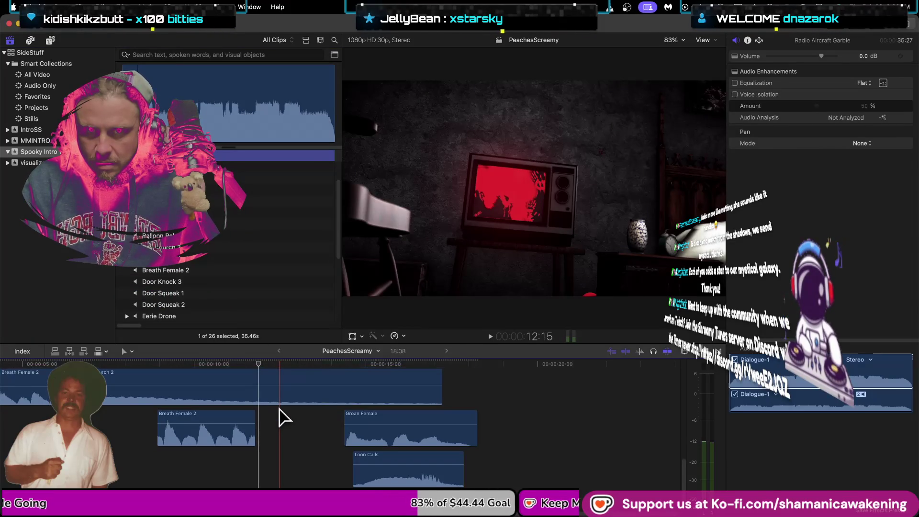
pyautogui.scroll(3, 280, 416)
pyautogui.press('space')
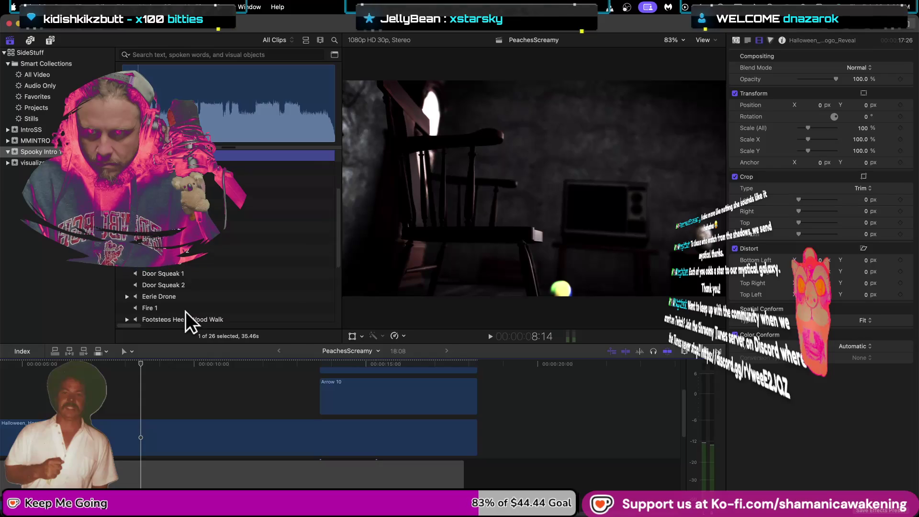
# Shorten the marked range of Radio Aircraft Garble to 2.48 seconds
pyautogui.scroll(-5, 185, 310)
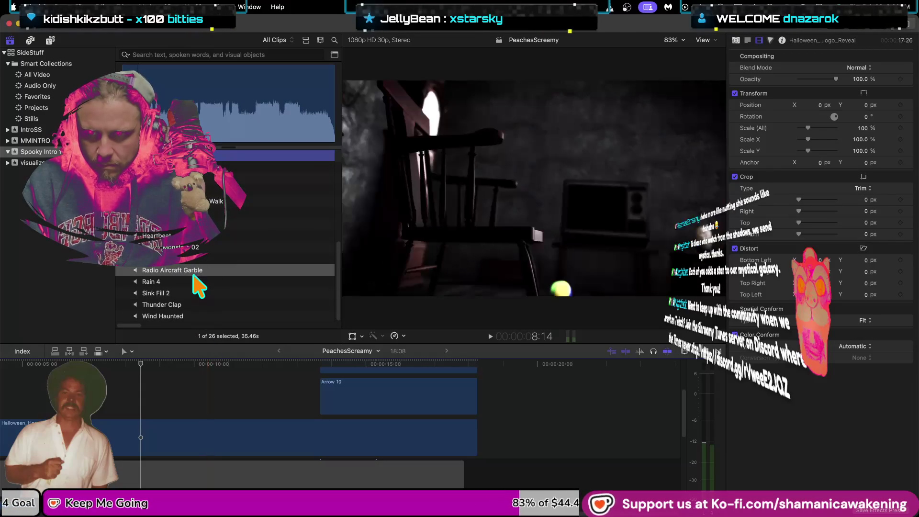
pyautogui.click(173, 269)
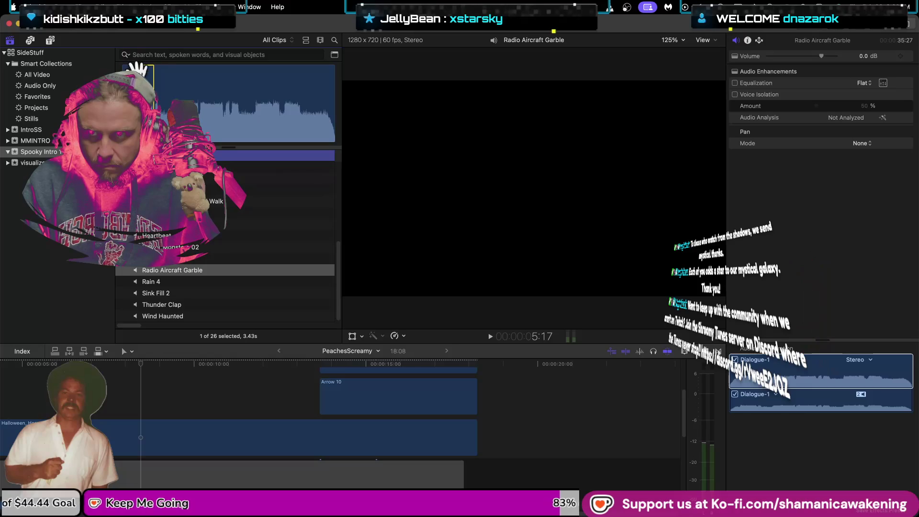
pyautogui.press('space')
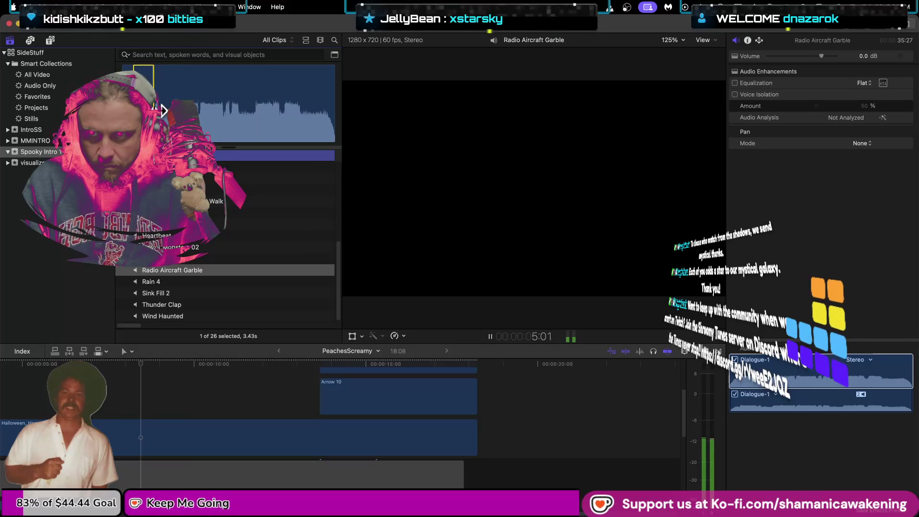
pyautogui.moveTo(154, 108); pyautogui.dragTo(147, 108)
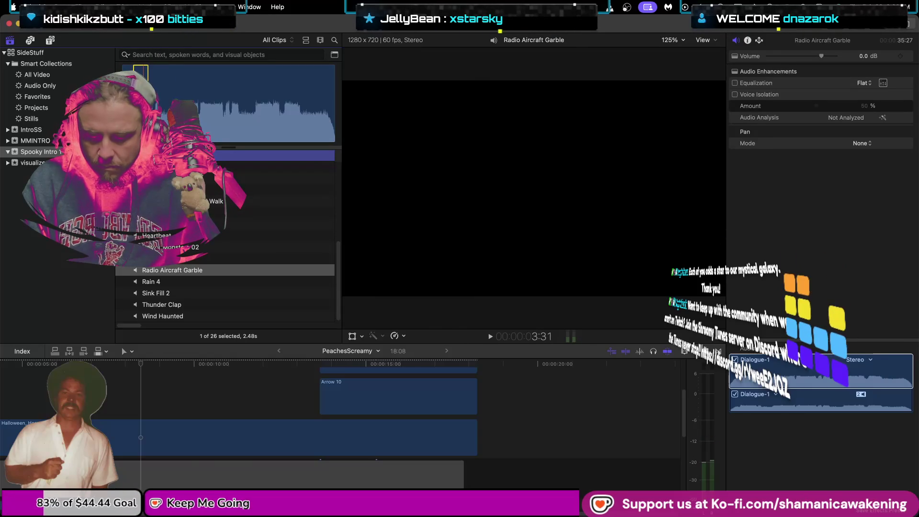
pyautogui.scroll(-4, 195, 375)
# Return to the PeachesScreamy project and make the timeline area taller
pyautogui.click(195, 376)
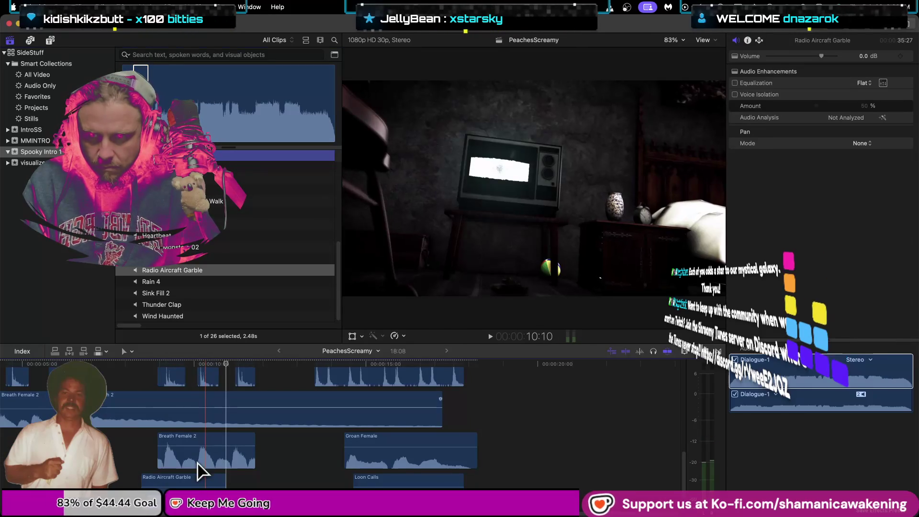
pyautogui.scroll(-3, 189, 433)
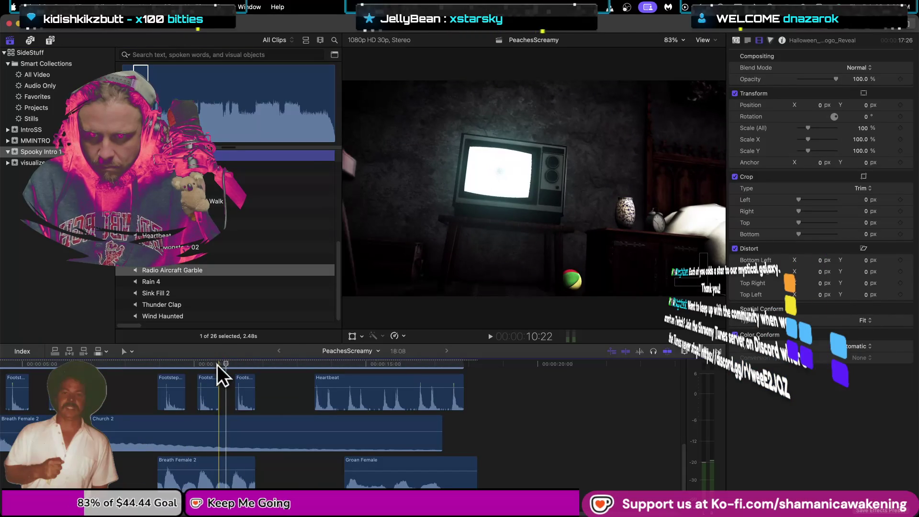
pyautogui.moveTo(386, 343); pyautogui.dragTo(381, 245)
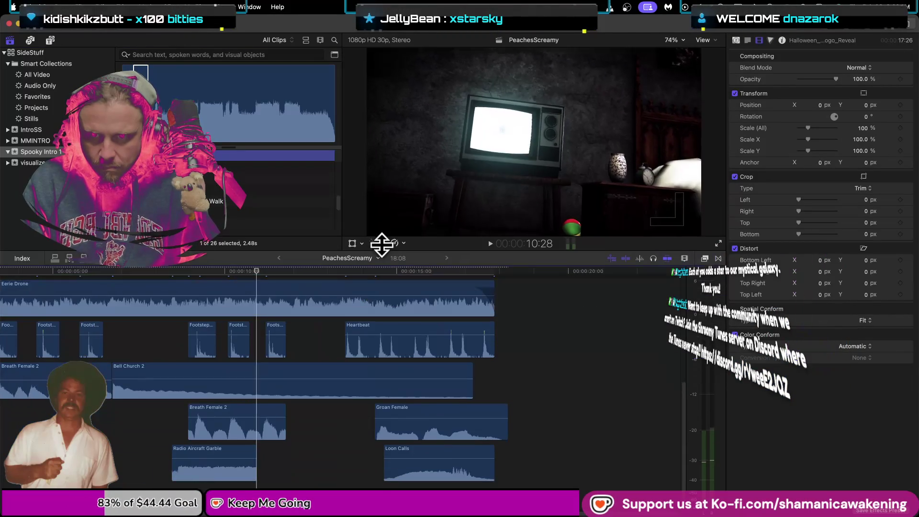
pyautogui.scroll(-4, 242, 414)
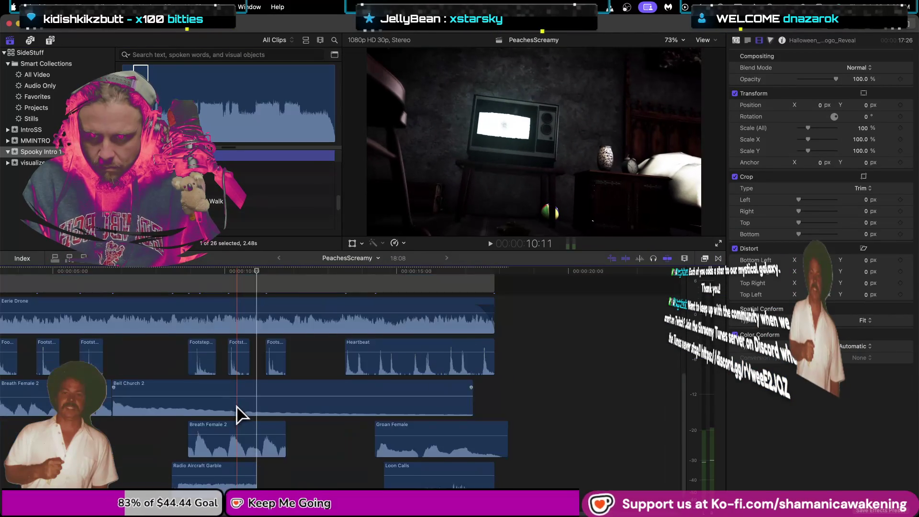
# Move Radio Aircraft Garble later and trim its end to a 1:54 duration
pyautogui.moveTo(187, 476); pyautogui.dragTo(208, 476)
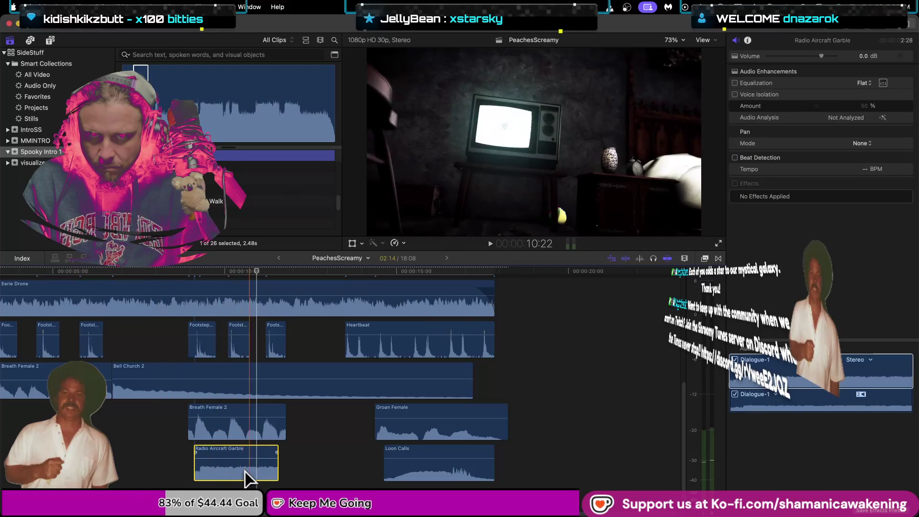
pyautogui.moveTo(249, 476)
pyautogui.mouseDown()
pyautogui.moveTo(293, 476)
pyautogui.moveTo(247, 477)
pyautogui.mouseUp()
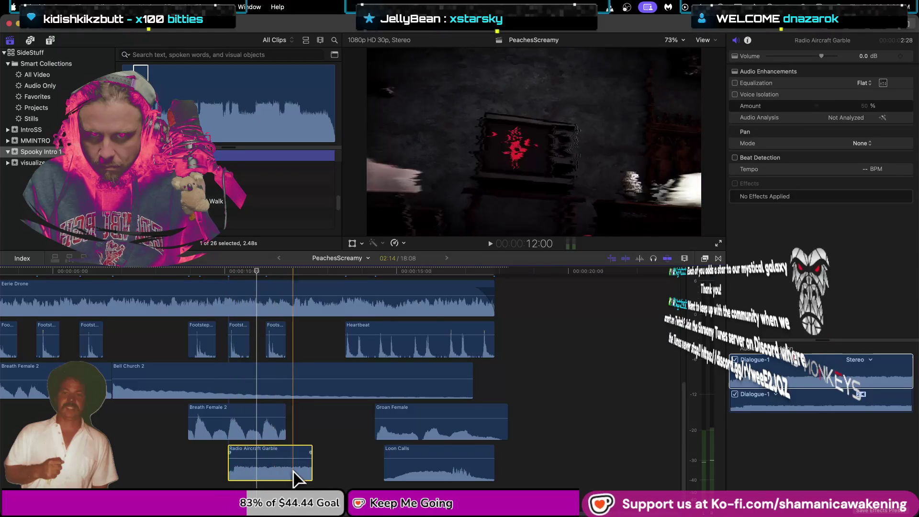
pyautogui.moveTo(310, 473); pyautogui.dragTo(299, 473)
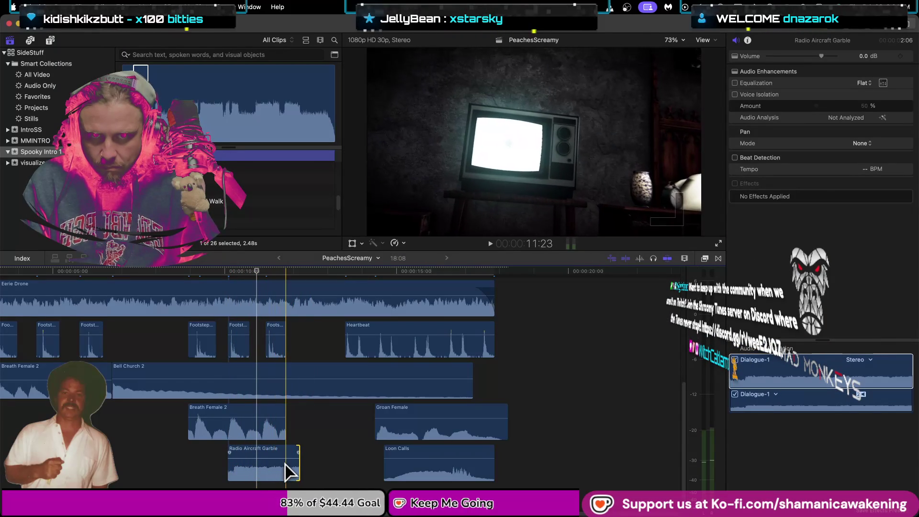
pyautogui.moveTo(297, 467); pyautogui.dragTo(292, 467)
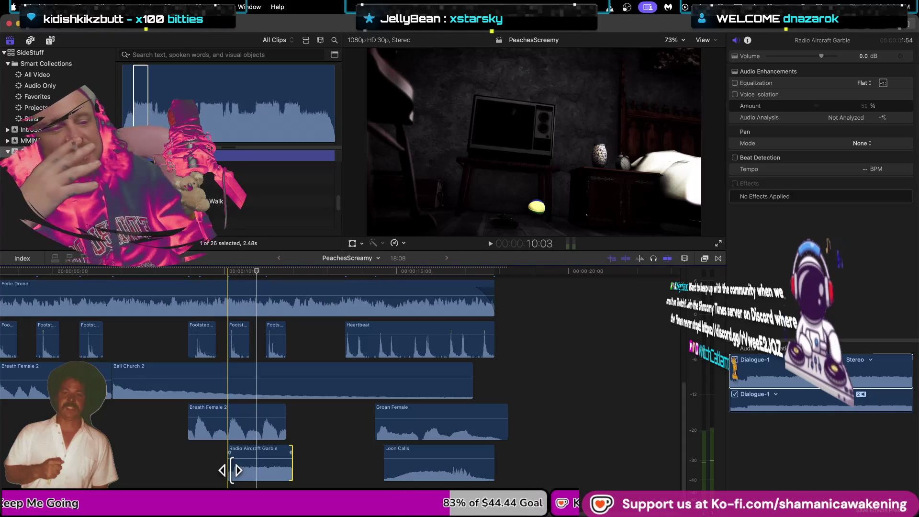
# Replay the section from about 9 seconds to judge the garble timing
pyautogui.click(201, 476)
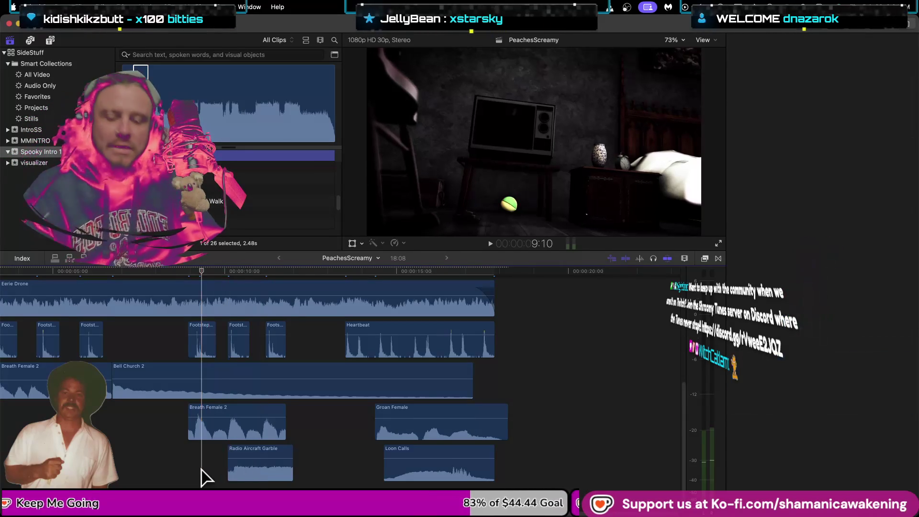
pyautogui.press('space')
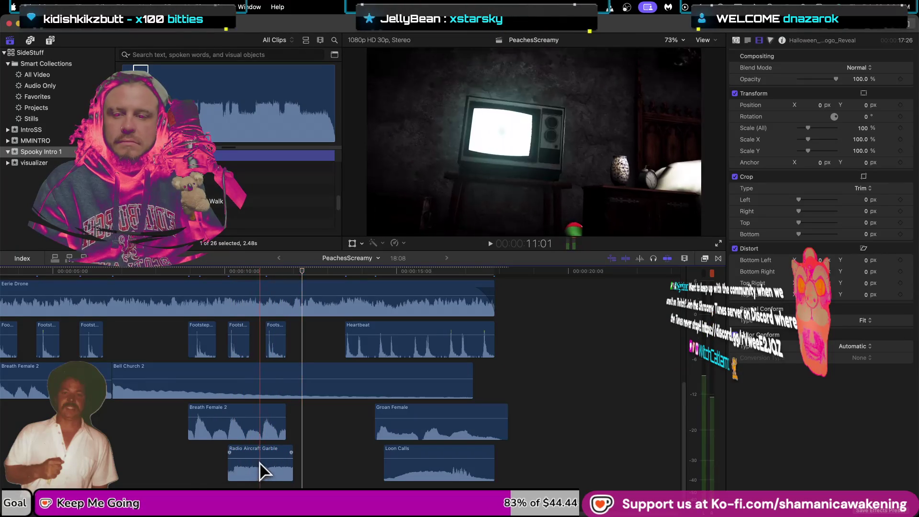
pyautogui.press('space')
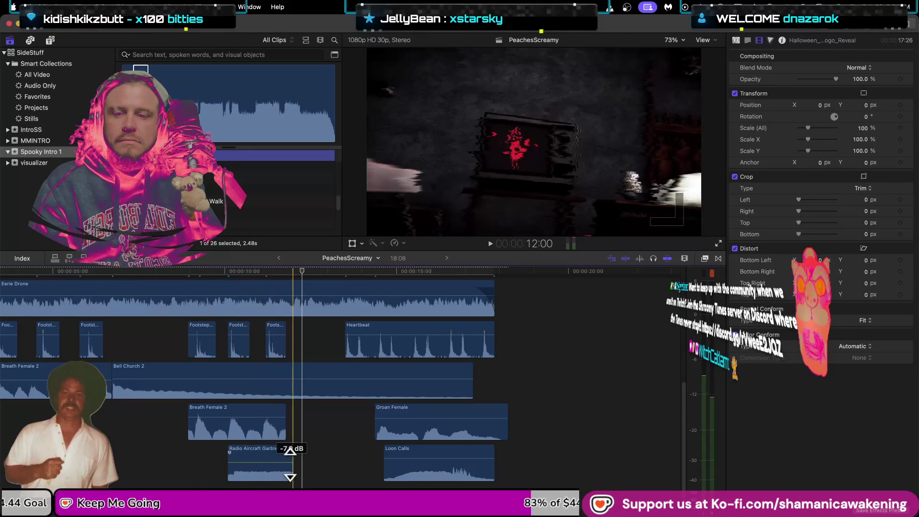
pyautogui.press('space')
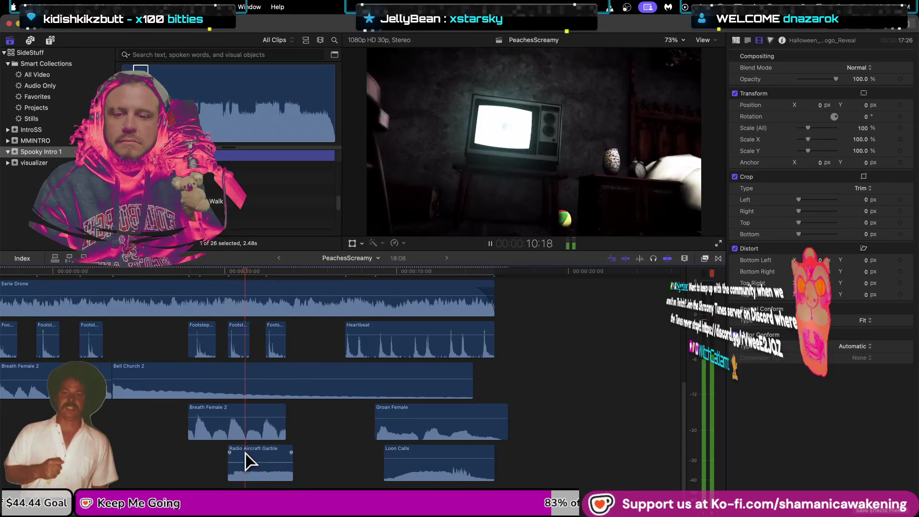
pyautogui.press('space')
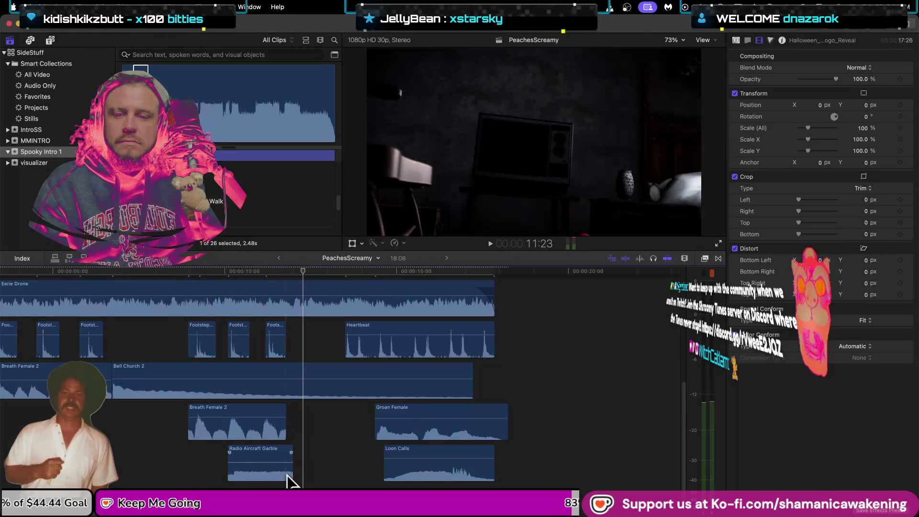
# Turn Radio Aircraft Garble down to -10 dB and preview the Horror Monsters 02 sound
pyautogui.click(277, 478)
pyautogui.press('space')
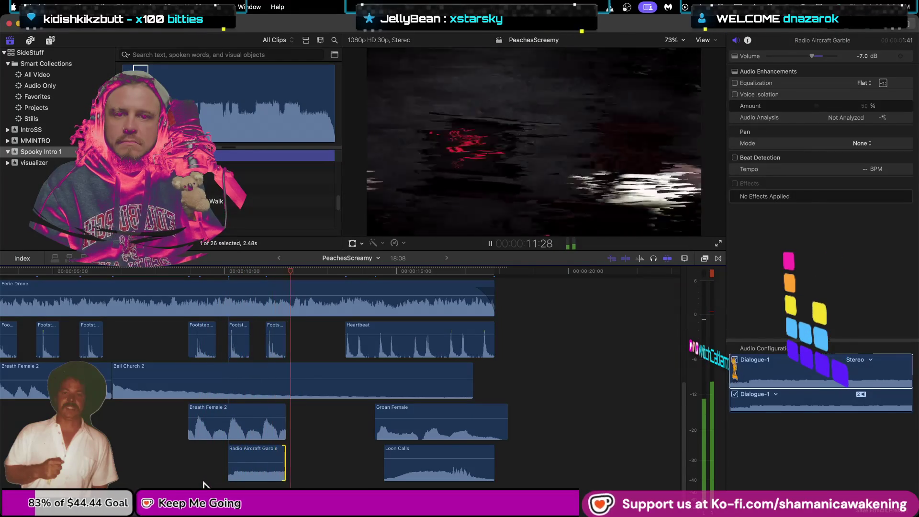
pyautogui.press('space')
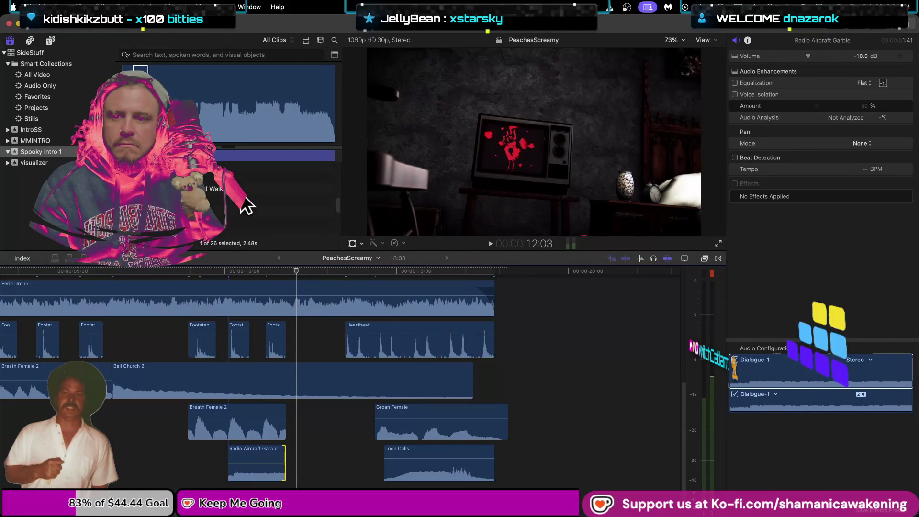
pyautogui.scroll(-2, 244, 210)
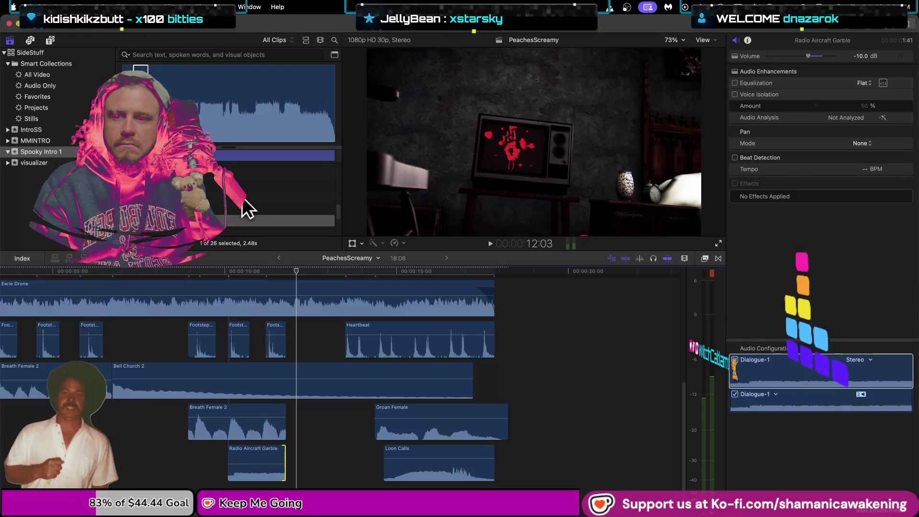
pyautogui.click(246, 185)
pyautogui.press('space')
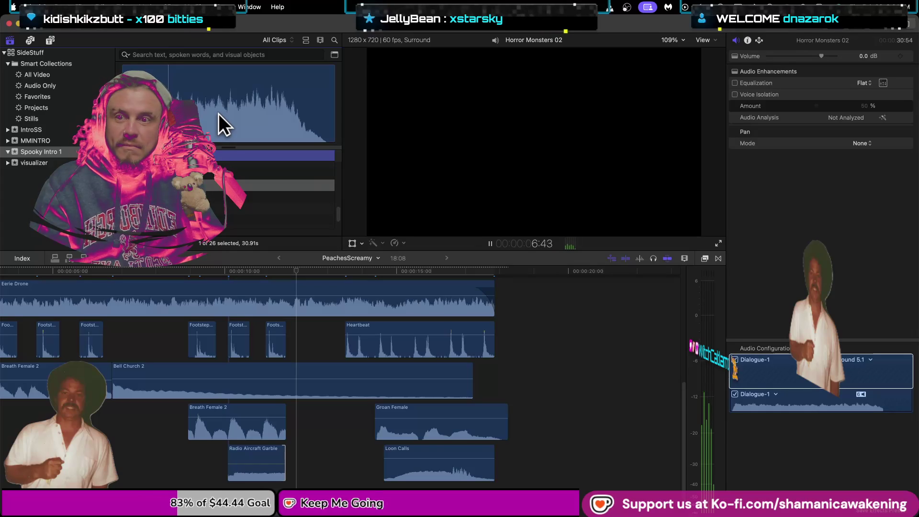
# Preview Horror Monsters 02 and mark a range of it, undoing an accidental insert
pyautogui.press('space')
pyautogui.press('ctrl+super+f')
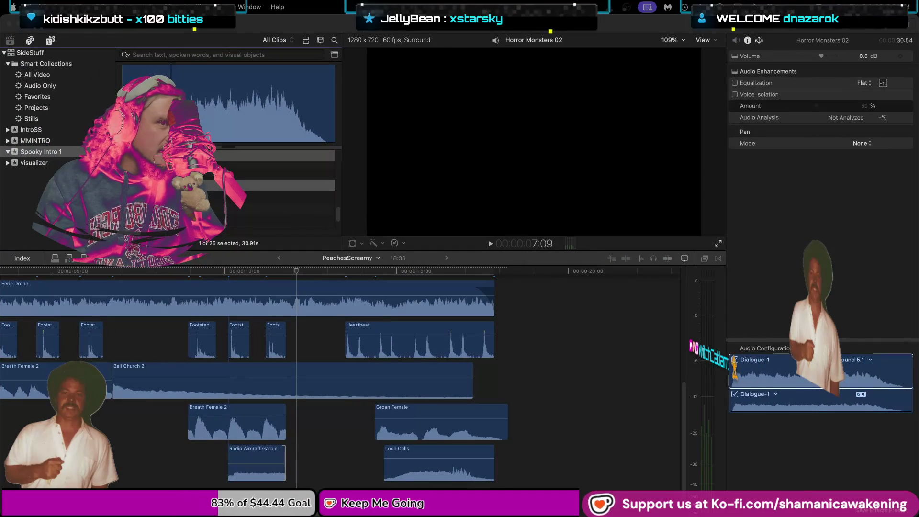
pyautogui.click(172, 90)
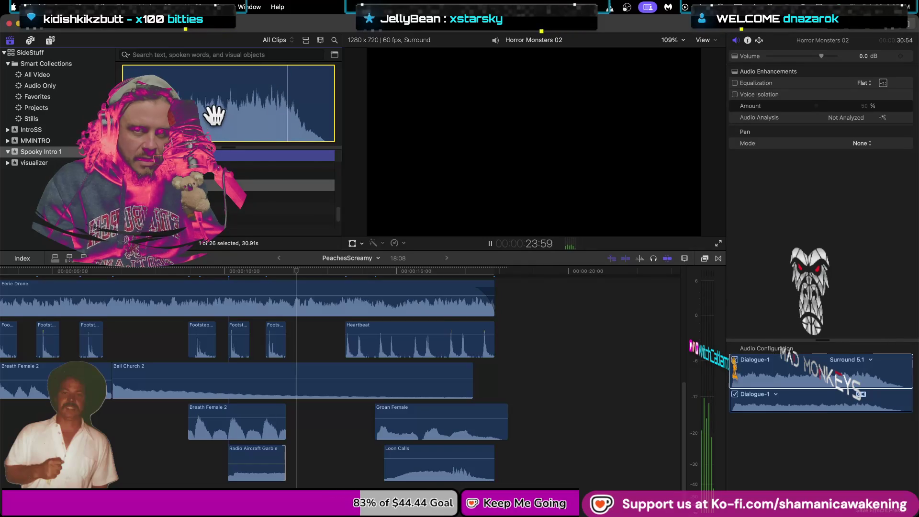
pyautogui.press('space')
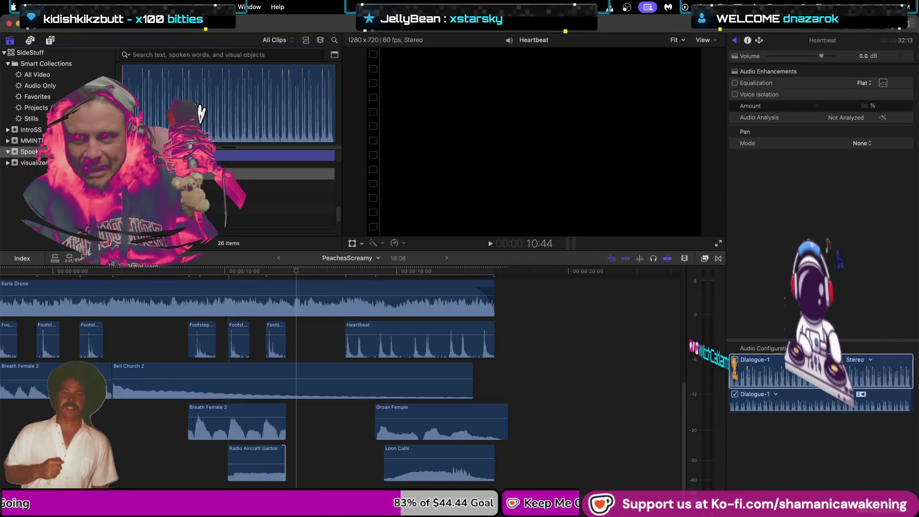
pyautogui.click(200, 113)
pyautogui.click(227, 253)
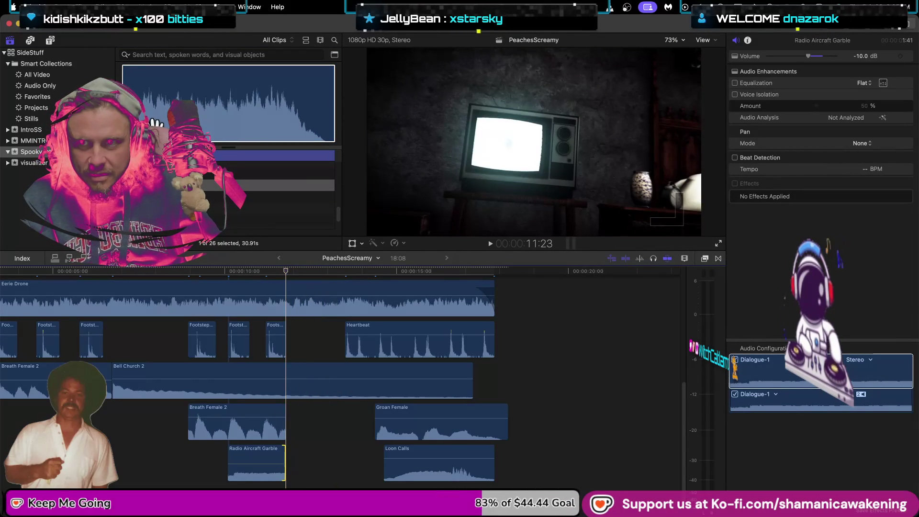
pyautogui.click(153, 105)
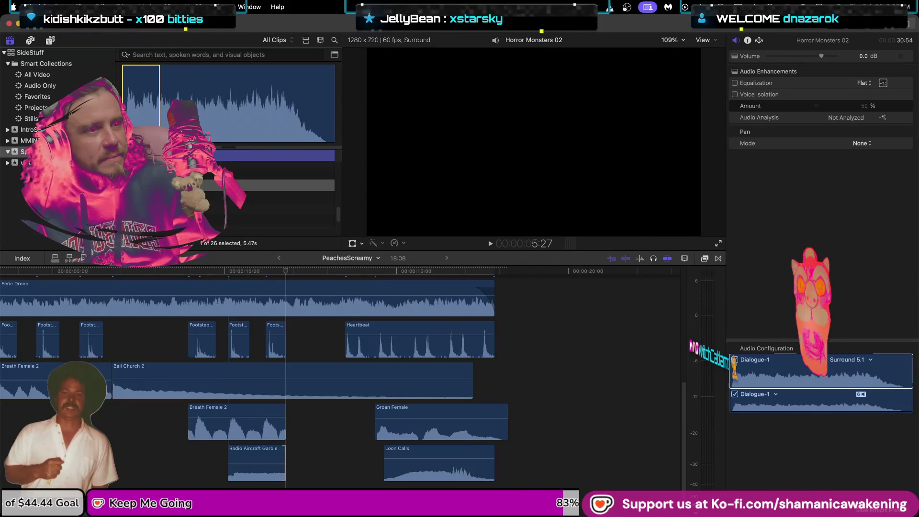
pyautogui.click(829, 100)
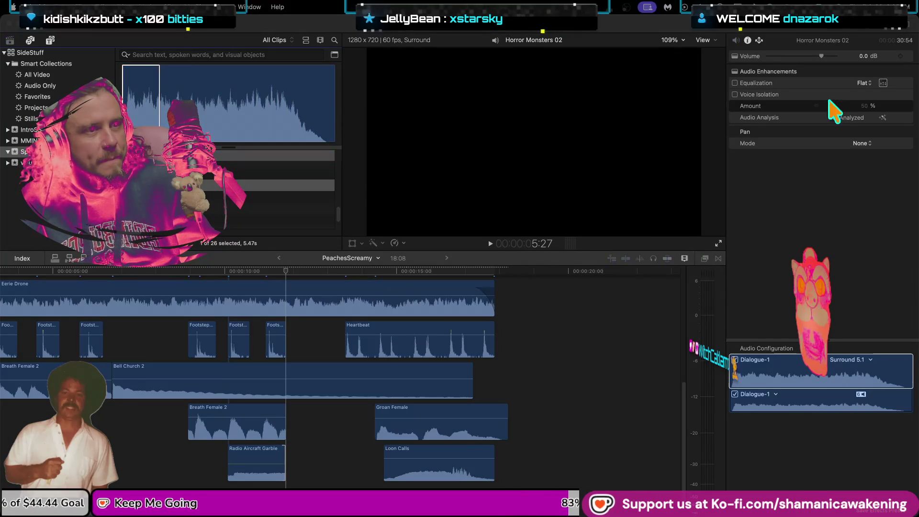
pyautogui.click(149, 112)
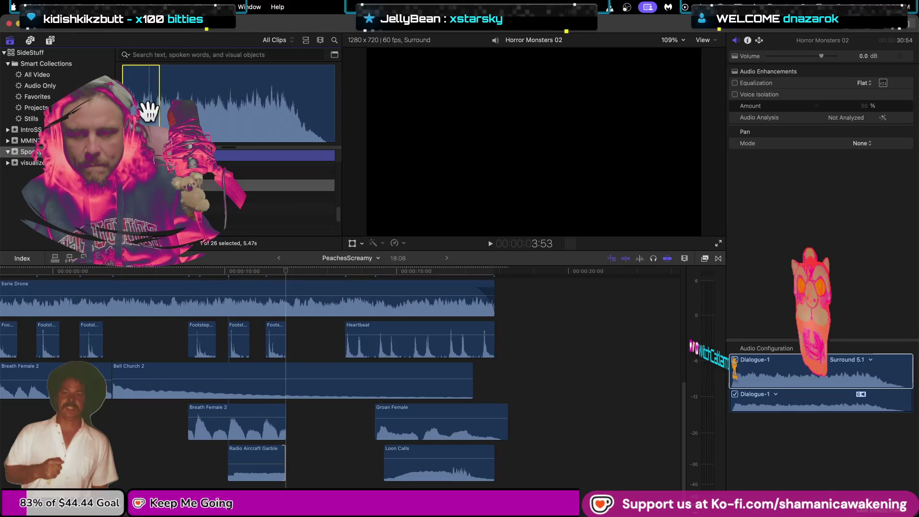
pyautogui.press('w')
pyautogui.press('cmd+z')
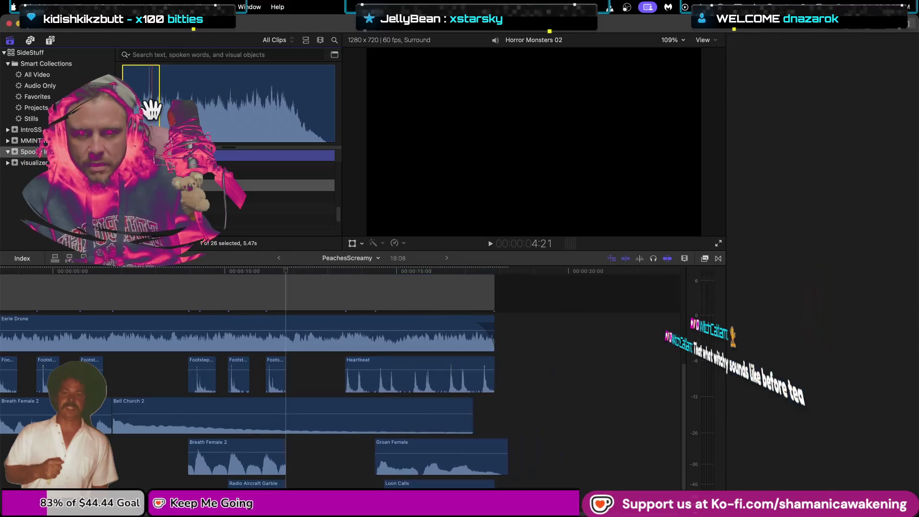
# Connect Horror Monsters 02 at the playhead and trim its start and end edges
pyautogui.press('q')
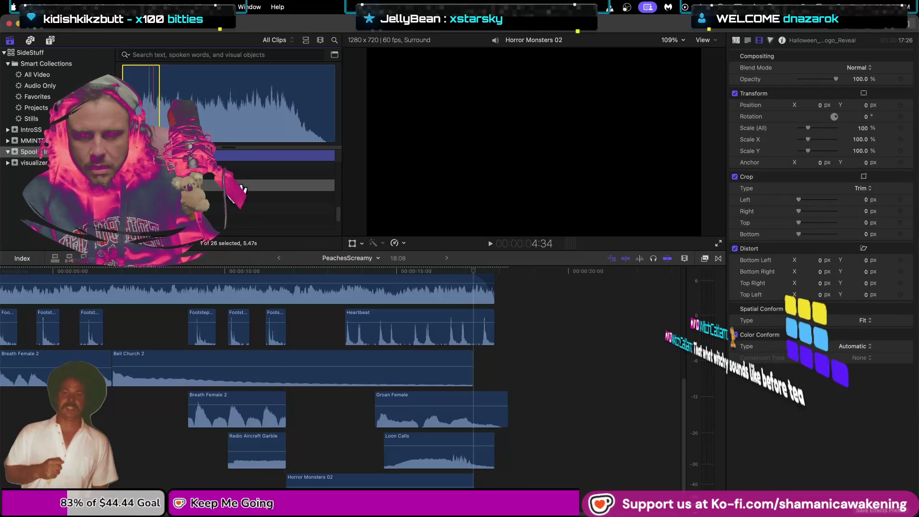
pyautogui.scroll(-2, 261, 287)
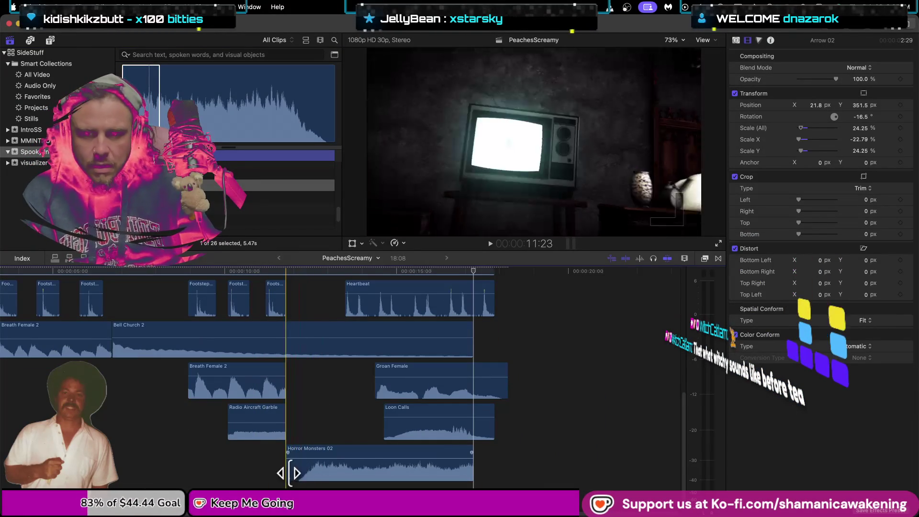
pyautogui.moveTo(290, 473)
pyautogui.mouseDown()
pyautogui.moveTo(316, 472)
pyautogui.moveTo(298, 478)
pyautogui.mouseUp()
pyautogui.click(246, 479)
pyautogui.press('space')
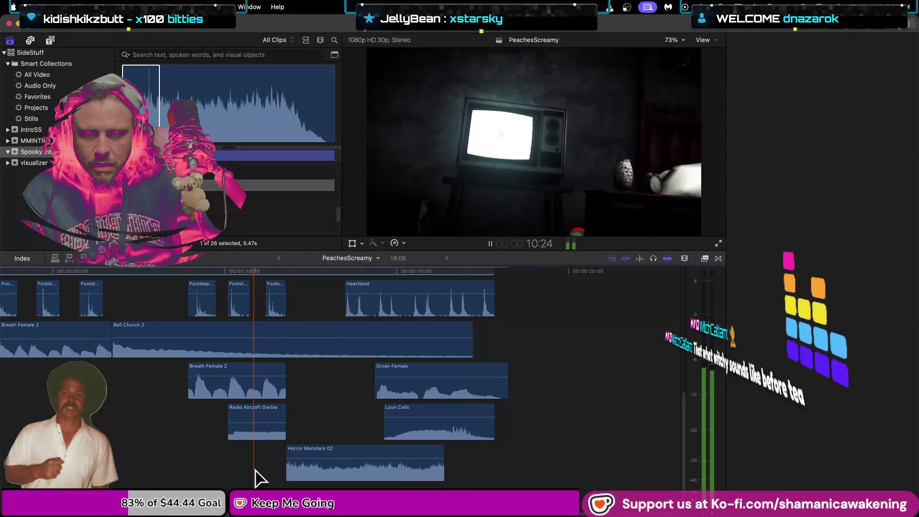
pyautogui.press('super+4')
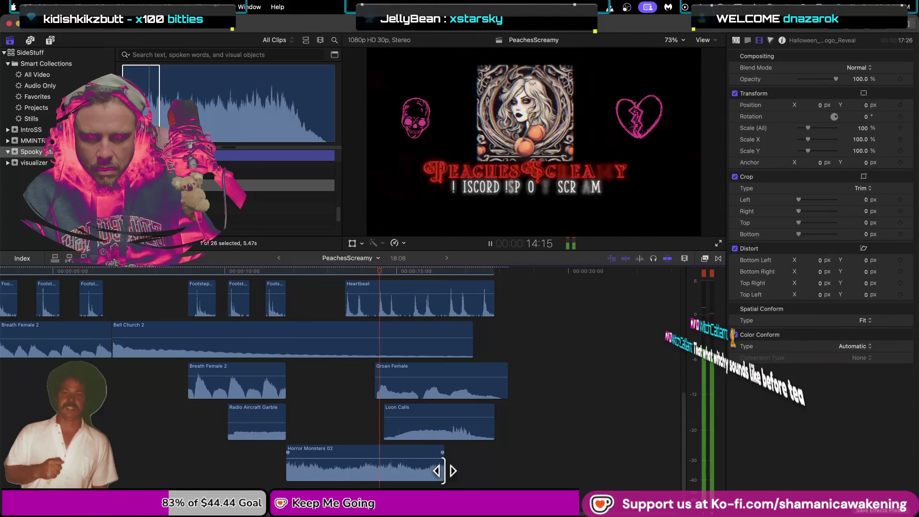
pyautogui.moveTo(442, 471); pyautogui.dragTo(585, 474)
pyautogui.click(587, 475)
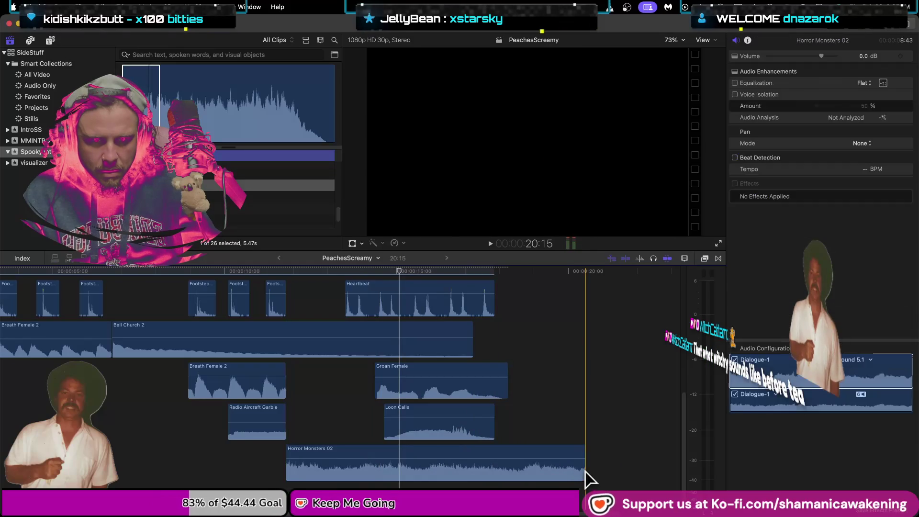
# Retrim Horror Monsters 02 to about 8 seconds and drop it on the bottom lane near 8 s
pyautogui.press('super+minus')
pyautogui.press('super+minus')
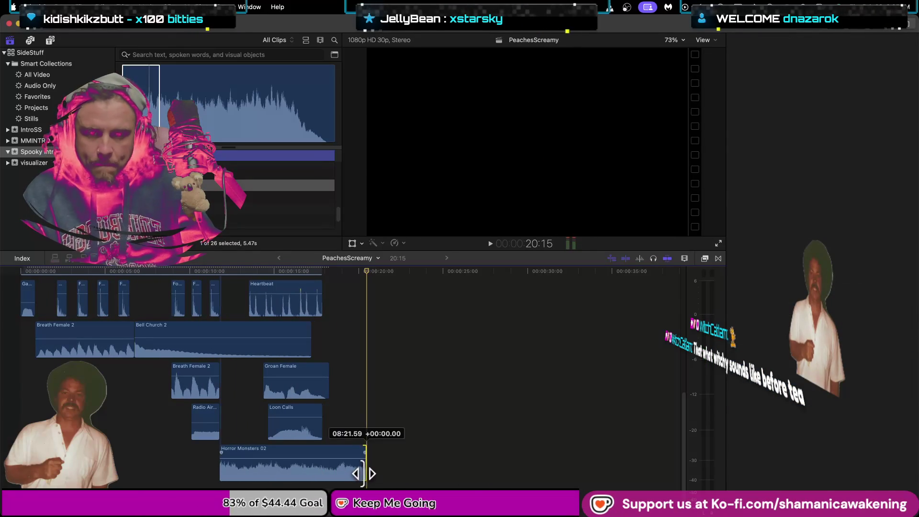
pyautogui.moveTo(364, 473)
pyautogui.mouseDown()
pyautogui.moveTo(668, 480)
pyautogui.moveTo(645, 482)
pyautogui.mouseUp()
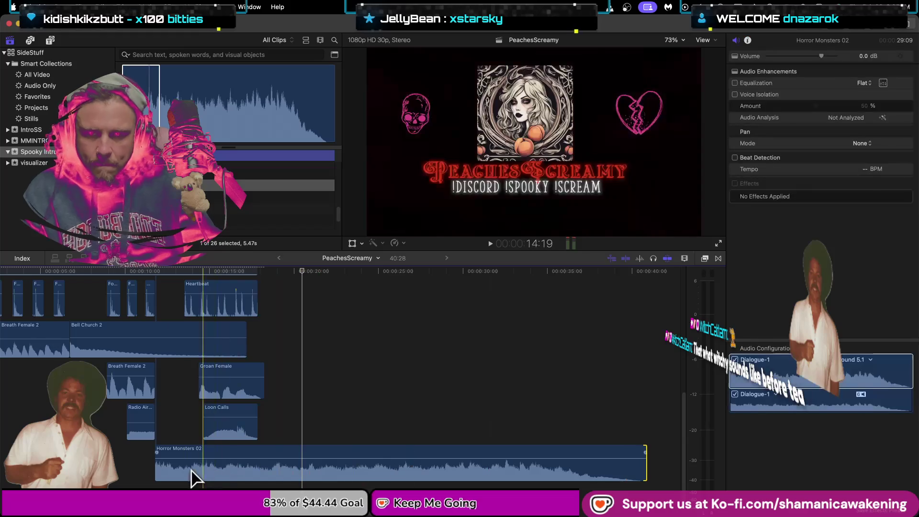
pyautogui.moveTo(157, 471); pyautogui.dragTo(497, 481)
pyautogui.click(542, 476)
pyautogui.moveTo(542, 287)
pyautogui.mouseDown()
pyautogui.moveTo(315, 481)
pyautogui.moveTo(223, 482)
pyautogui.mouseUp()
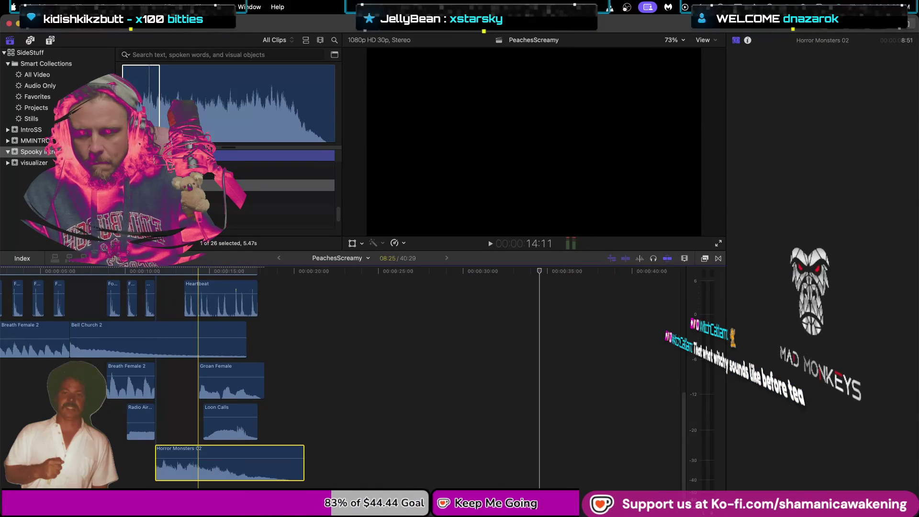
pyautogui.press('space')
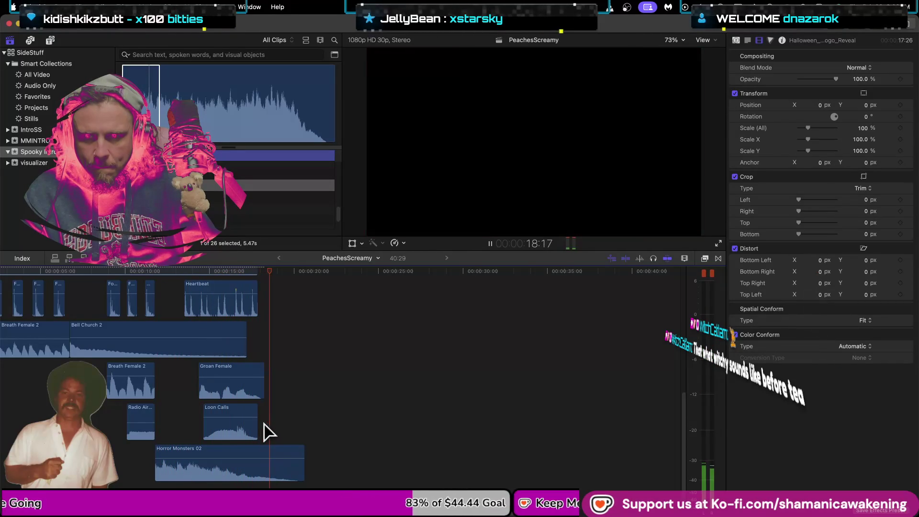
# End Loon Calls and Horror Monsters 02 with Groan Female, adding a fade-in to Horror Monsters 02
pyautogui.moveTo(258, 433); pyautogui.dragTo(263, 434)
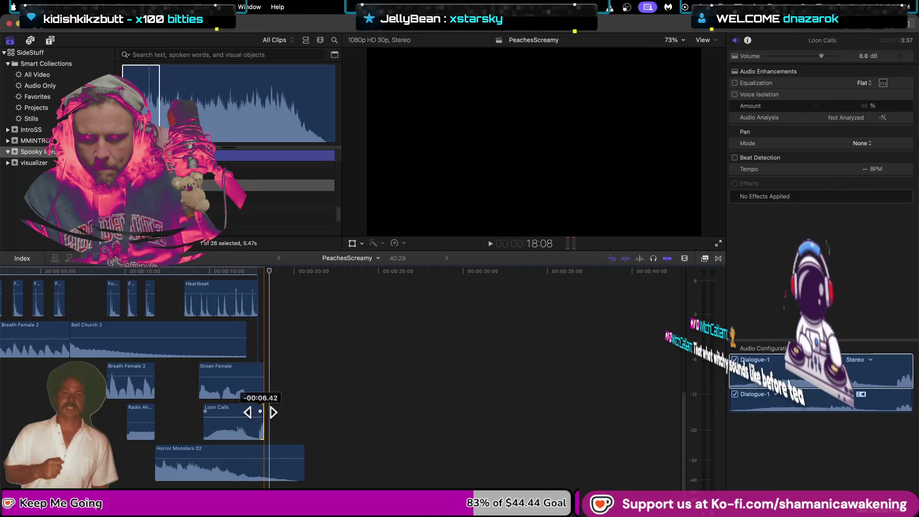
pyautogui.moveTo(304, 459); pyautogui.dragTo(230, 452)
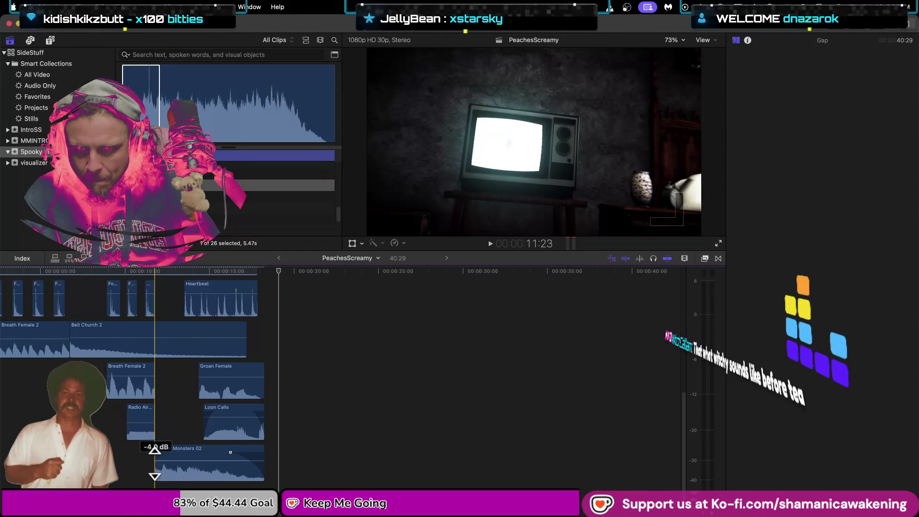
pyautogui.moveTo(155, 472)
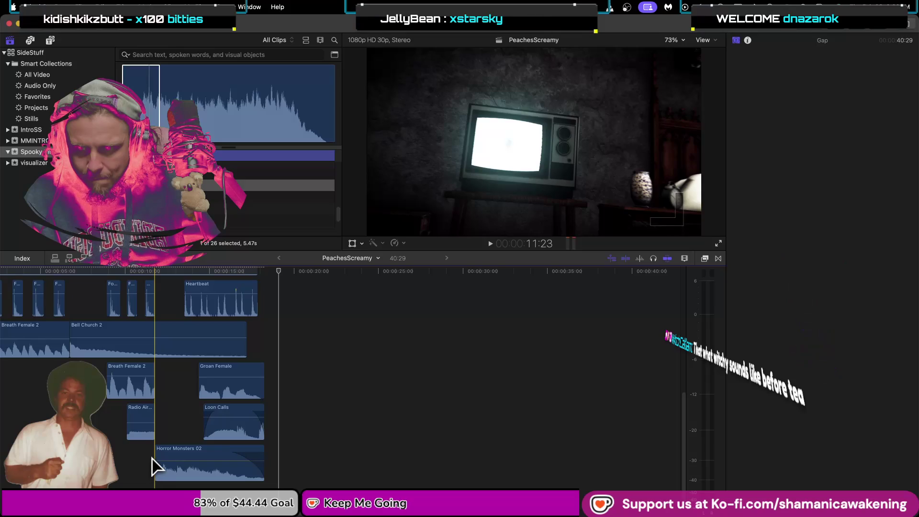
pyautogui.moveTo(157, 451); pyautogui.dragTo(180, 455)
pyautogui.press('Up')
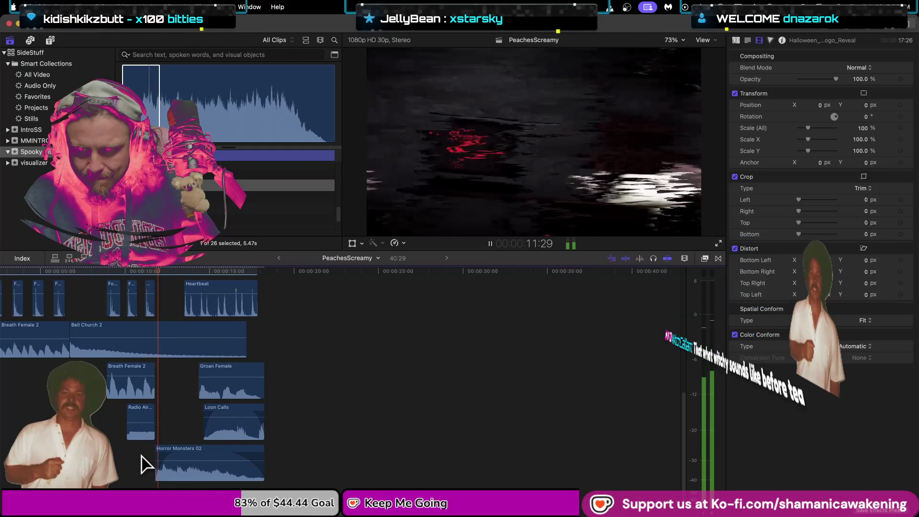
pyautogui.press('space')
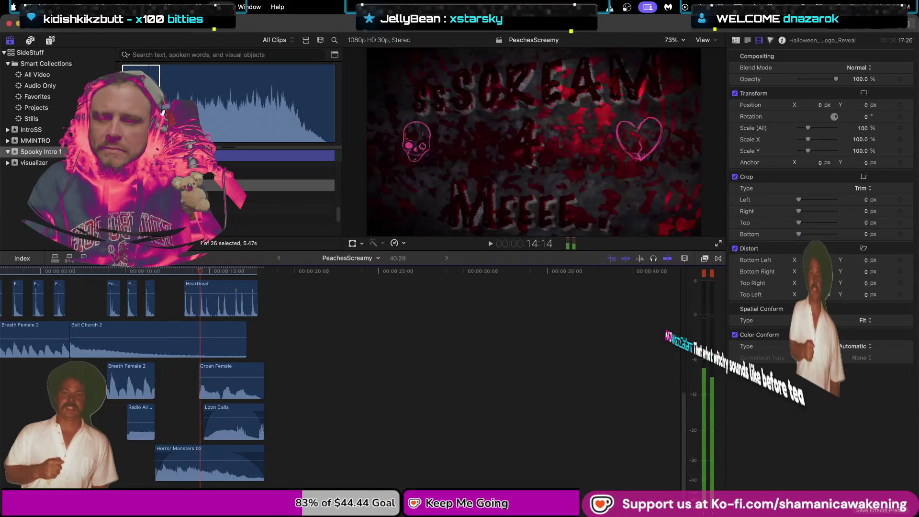
pyautogui.press('space')
# Lower Radio Aircraft Garble's volume line to -10 dB
pyautogui.click(164, 462)
pyautogui.click(138, 473)
pyautogui.press('super+equal')
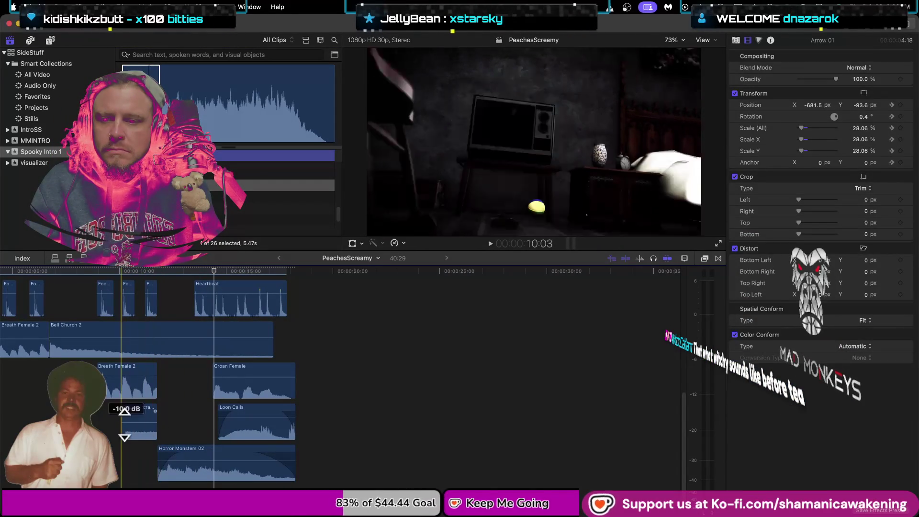
pyautogui.moveTo(137, 414)
pyautogui.mouseDown()
pyautogui.moveTo(144, 335)
pyautogui.moveTo(135, 357)
pyautogui.mouseUp()
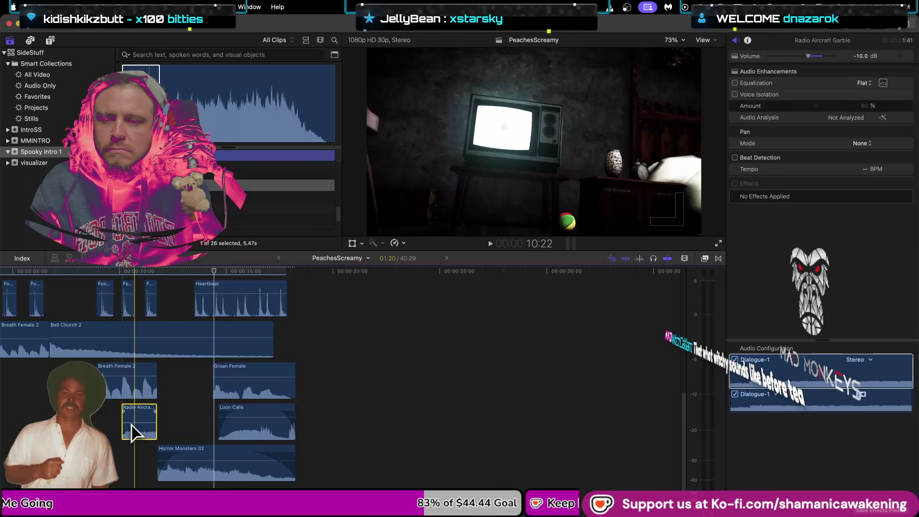
# Review the mix from about 8 s and raise Radio Aircraft Garble to -3.0 dB
pyautogui.press('super+z')
pyautogui.press('space')
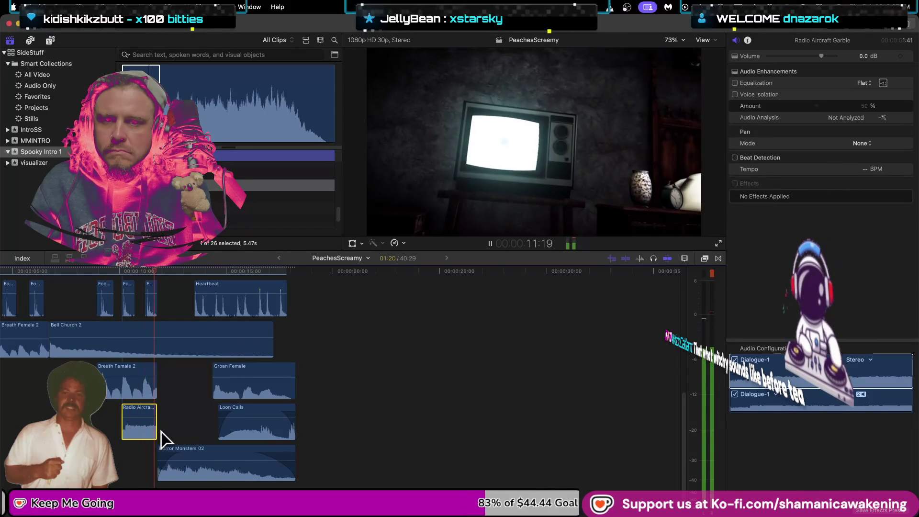
pyautogui.press('space')
pyautogui.moveTo(144, 417); pyautogui.dragTo(148, 413)
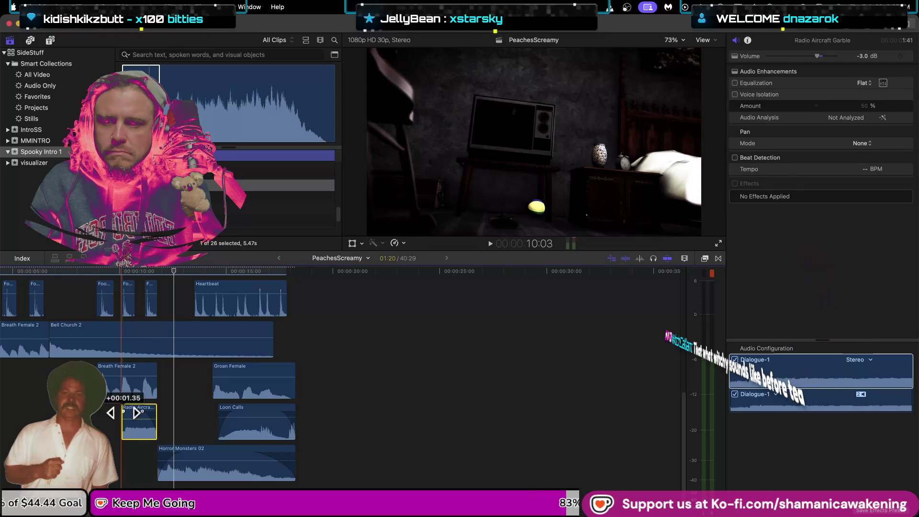
pyautogui.press('space')
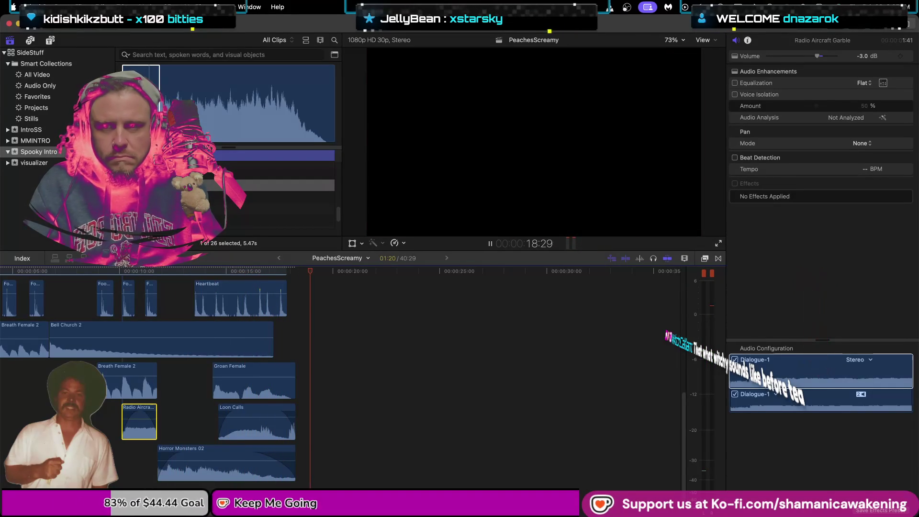
pyautogui.press('space')
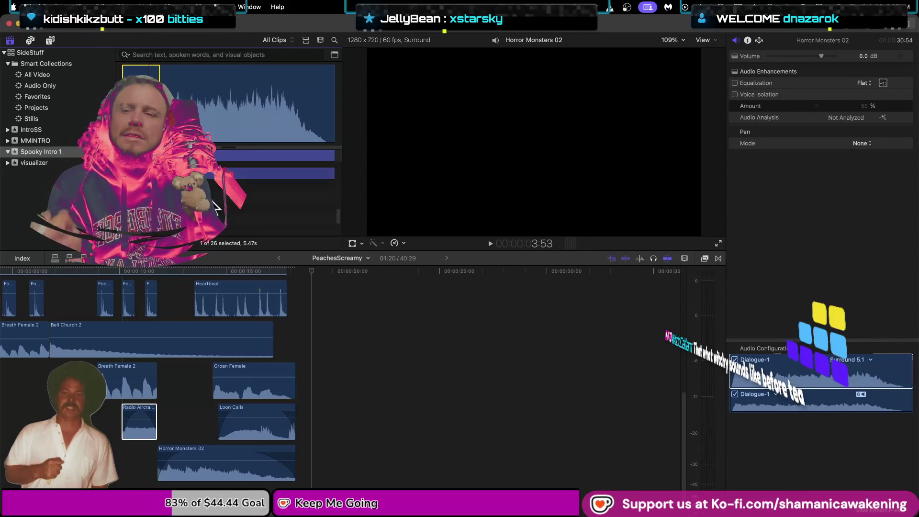
# Connect a selected range of Rain 4 at the start of the sequence
pyautogui.click(248, 207)
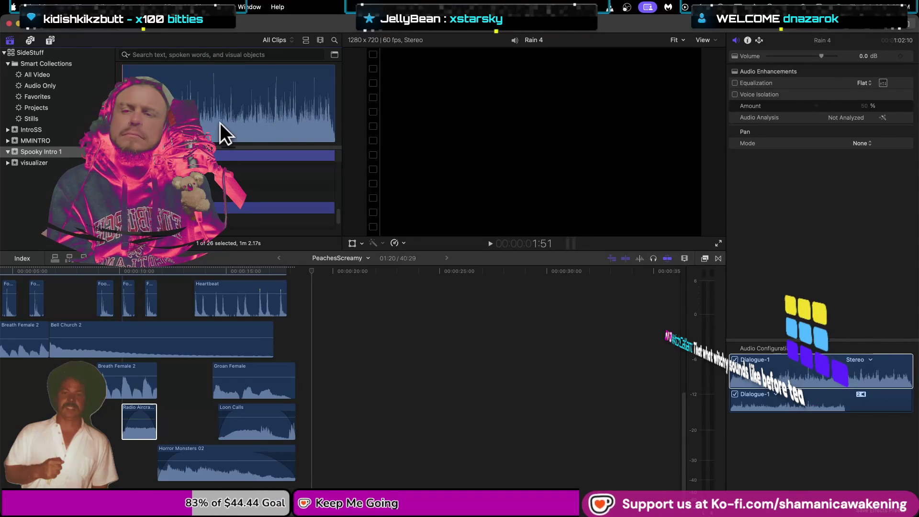
pyautogui.scroll(-1, 35, 421)
pyautogui.scroll(-1, 35, 421)
pyautogui.hscroll(-3, 34, 421)
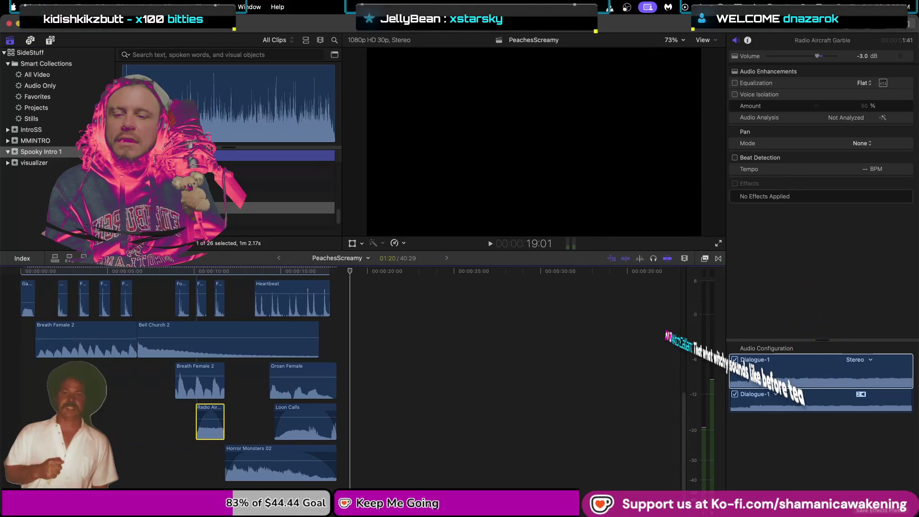
pyautogui.click(211, 133)
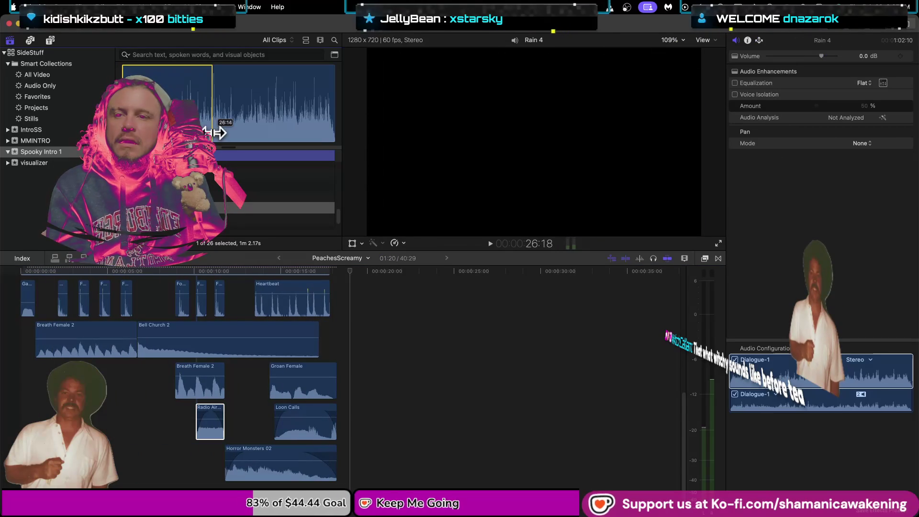
pyautogui.press('super+2')
pyautogui.press('Home')
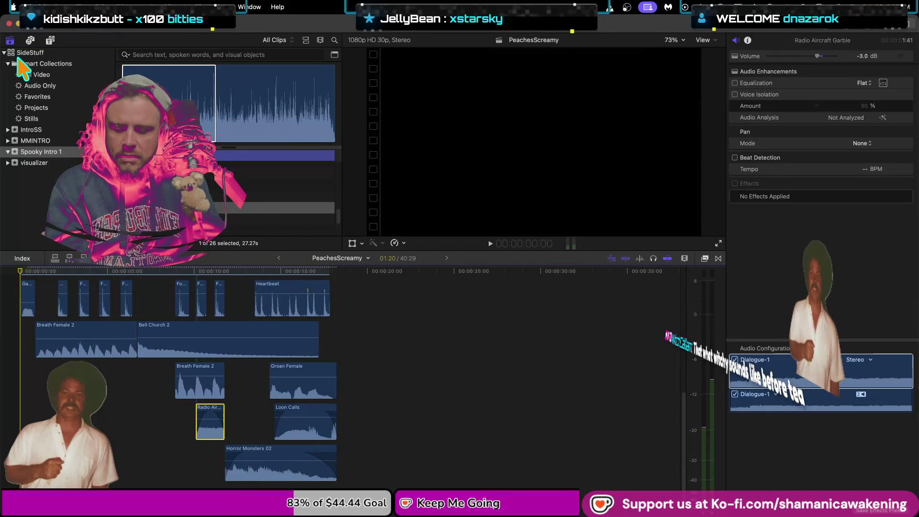
pyautogui.press('super+shift+a')
pyautogui.press('space')
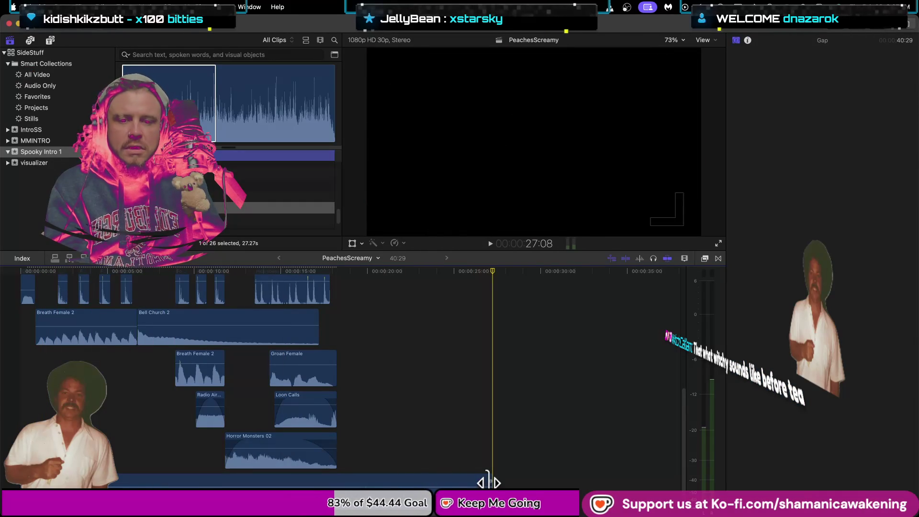
# Shorten Rain 4 to end with the other effects and play the intro through
pyautogui.moveTo(490, 481); pyautogui.dragTo(200, 480)
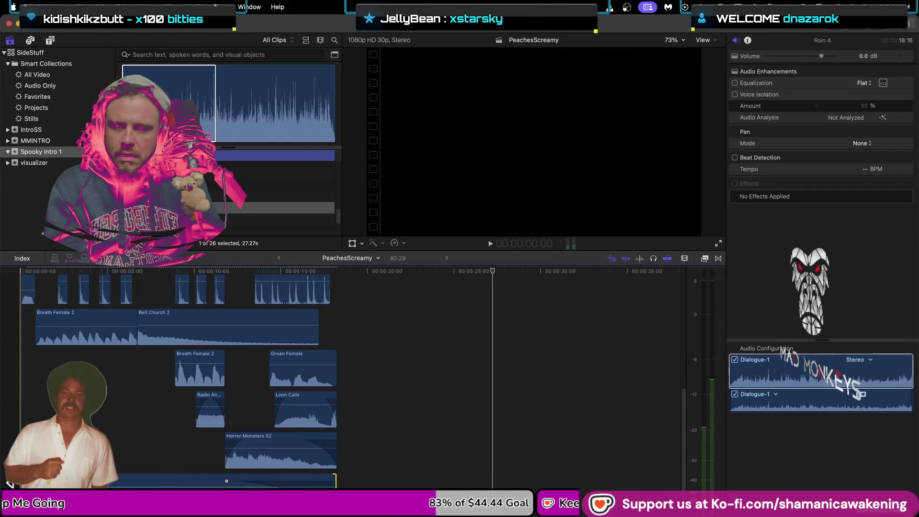
pyautogui.press('Home')
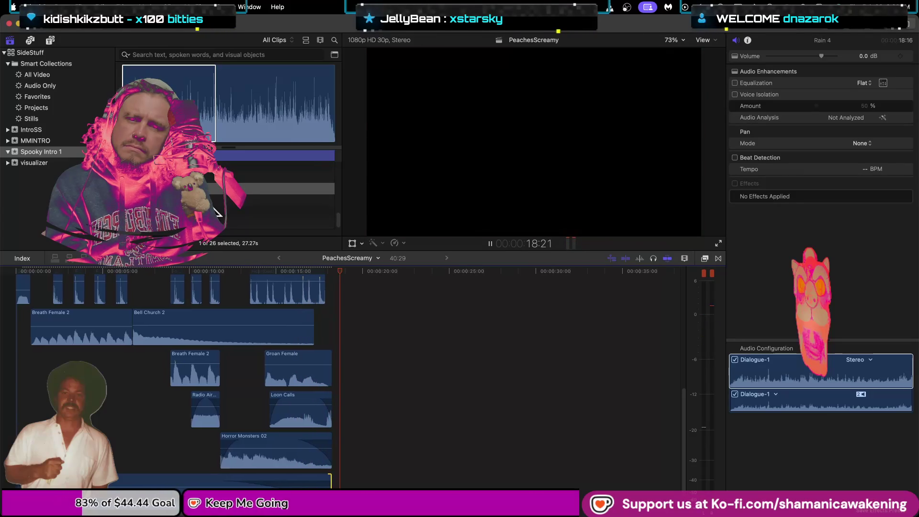
pyautogui.press('space')
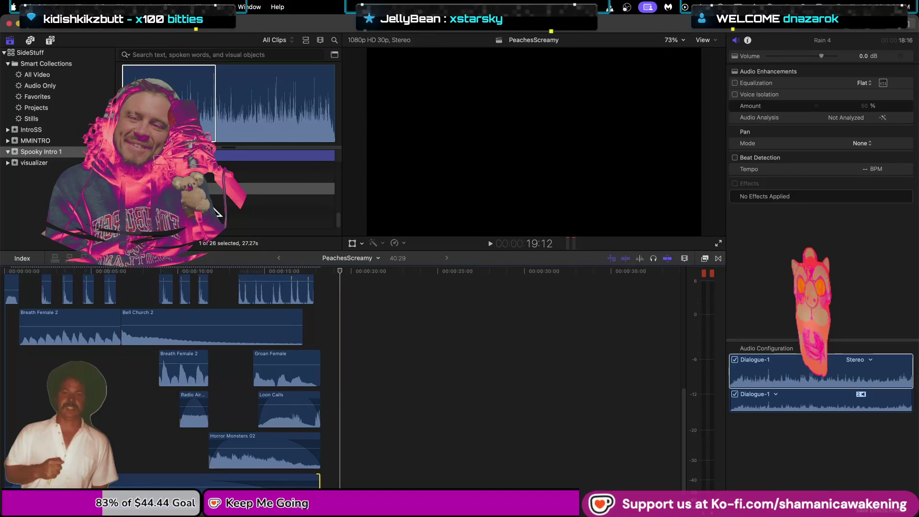
# Connect Thunder Clap below Rain 4 and shift it slightly earlier, near 5 seconds
pyautogui.click(213, 209)
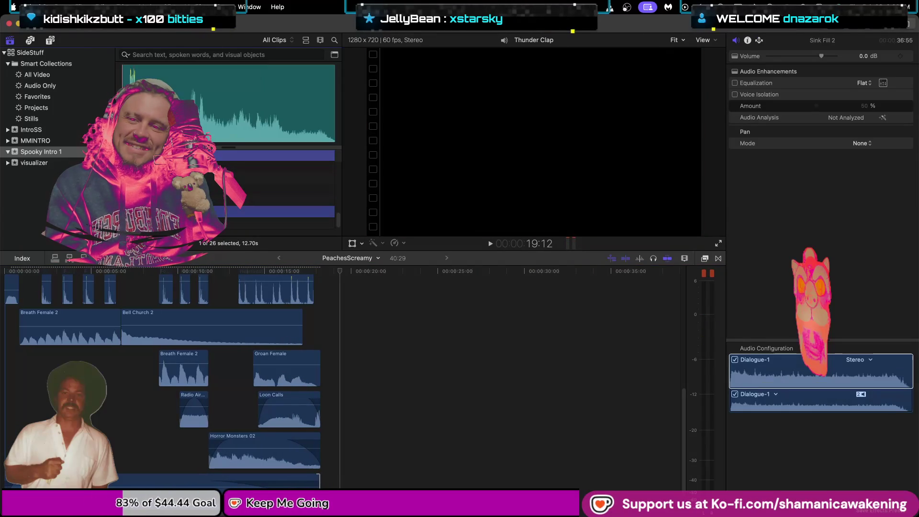
pyautogui.scroll(-2, 31, 375)
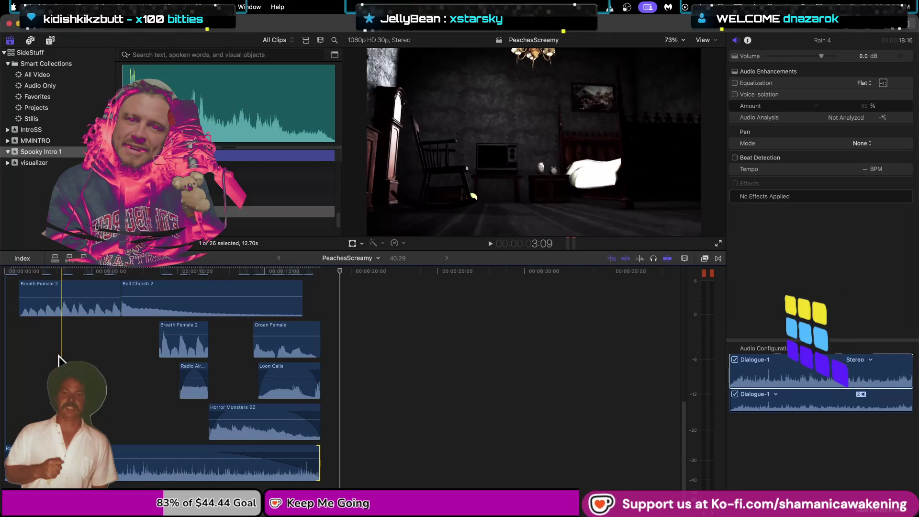
pyautogui.click(122, 362)
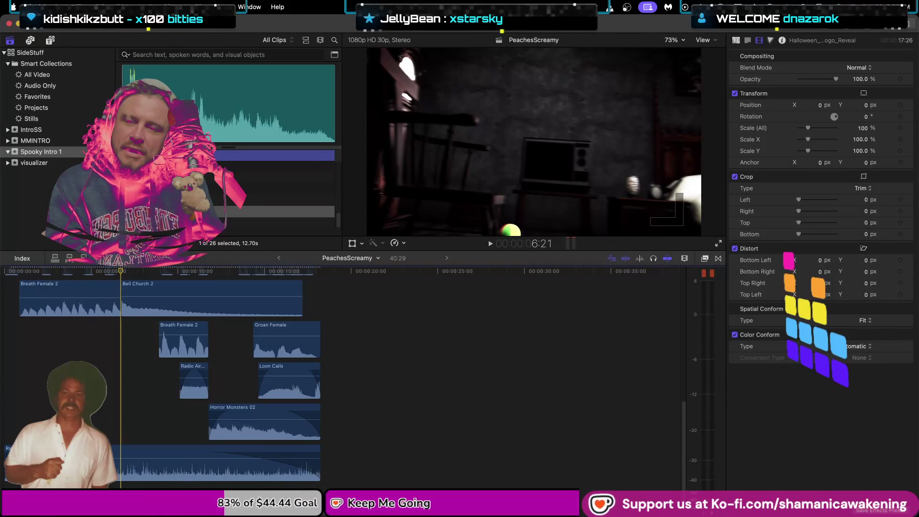
pyautogui.click(273, 210)
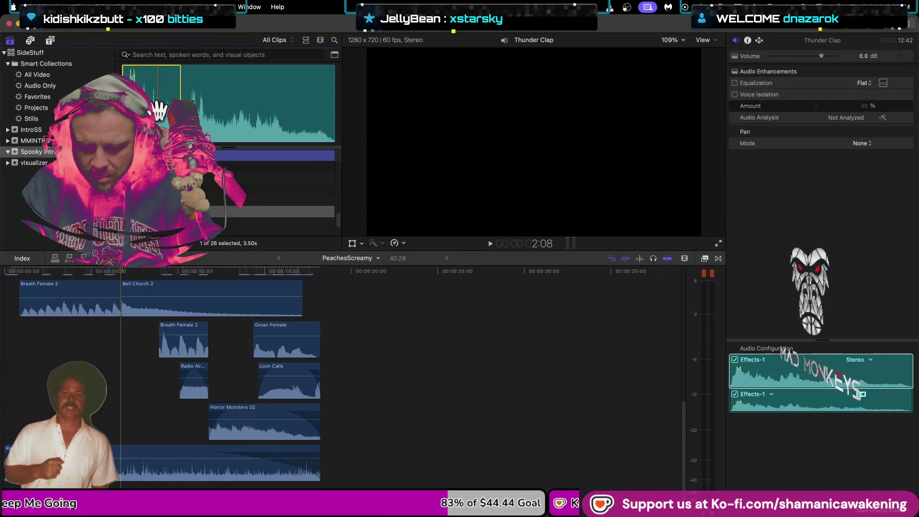
pyautogui.press('q')
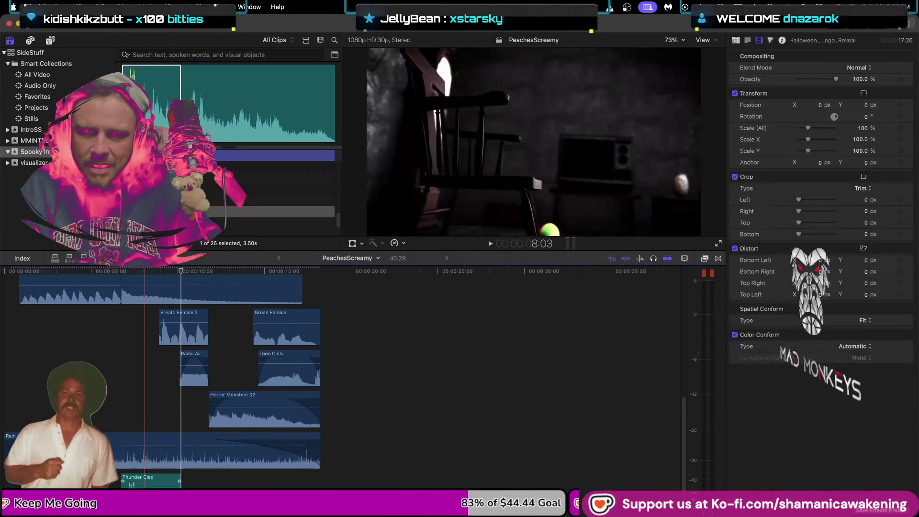
pyautogui.scroll(-1, 145, 459)
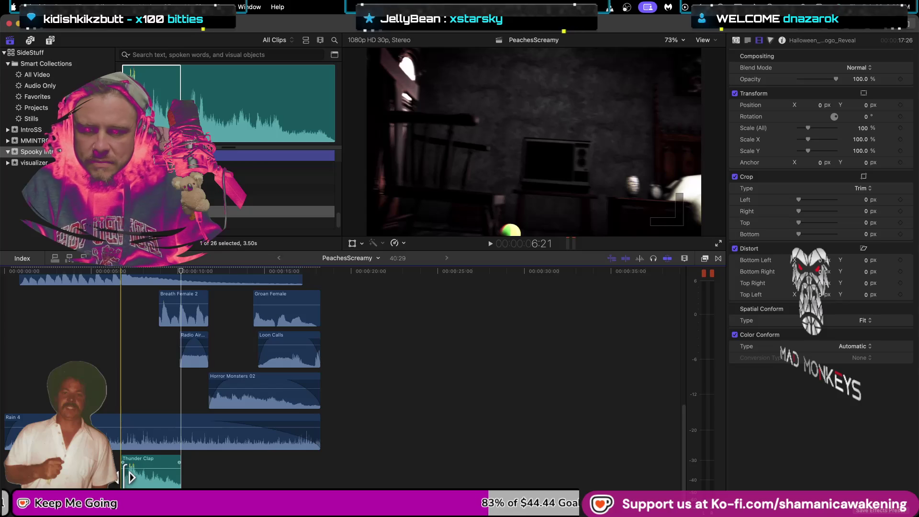
pyautogui.click(131, 477)
pyautogui.moveTo(130, 476); pyautogui.dragTo(127, 472)
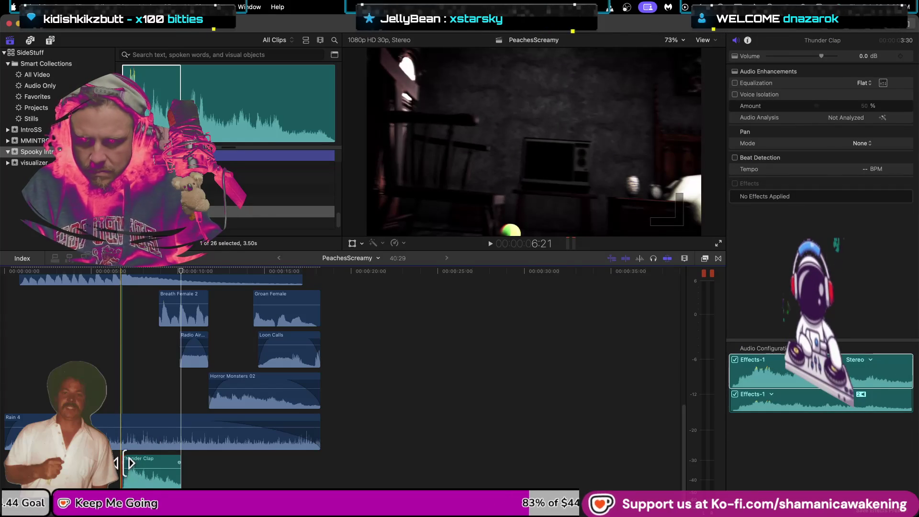
pyautogui.moveTo(127, 462); pyautogui.dragTo(121, 462)
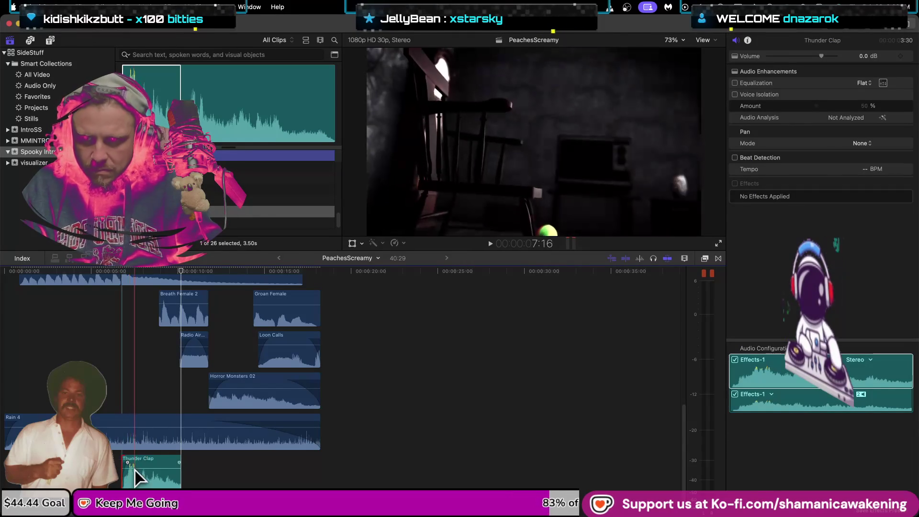
pyautogui.press('space')
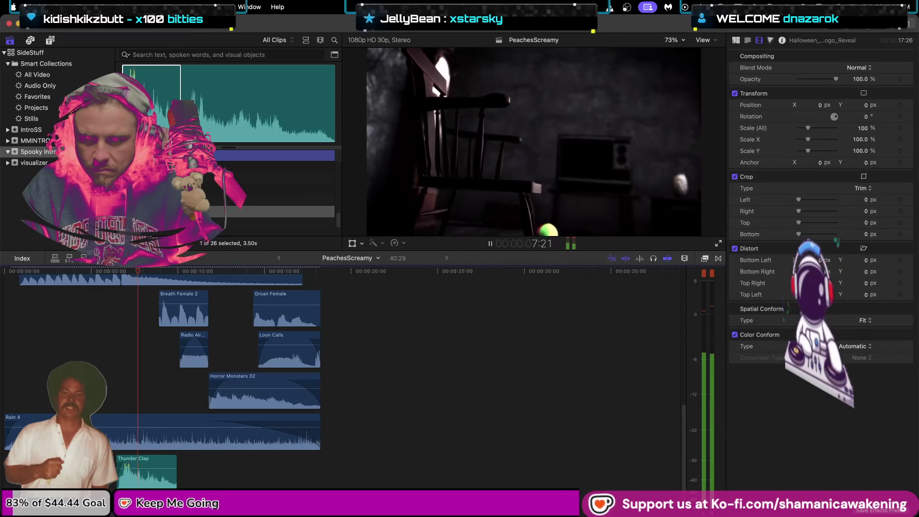
# Lengthen Thunder Clap to end near 15 seconds, then preview Wind Haunted
pyautogui.moveTo(174, 478); pyautogui.dragTo(319, 483)
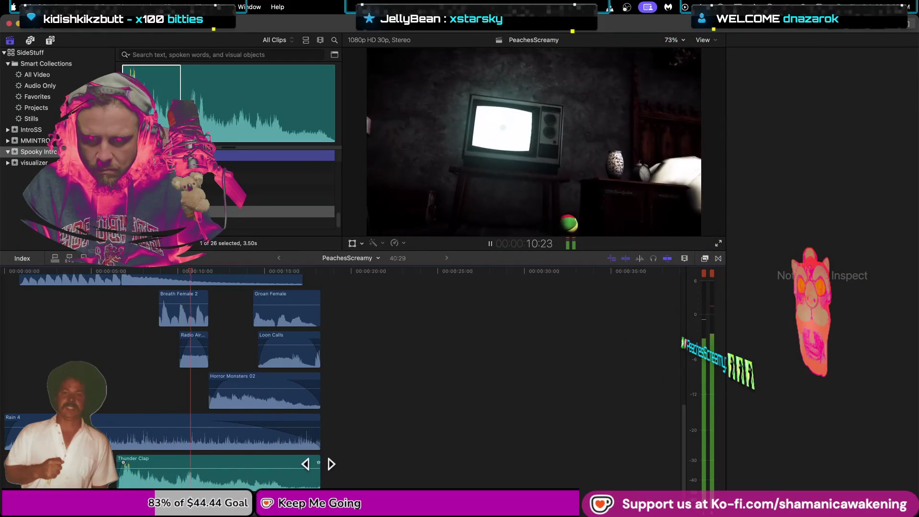
pyautogui.moveTo(233, 476)
pyautogui.mouseDown()
pyautogui.moveTo(316, 472)
pyautogui.moveTo(274, 481)
pyautogui.mouseUp()
pyautogui.press('space')
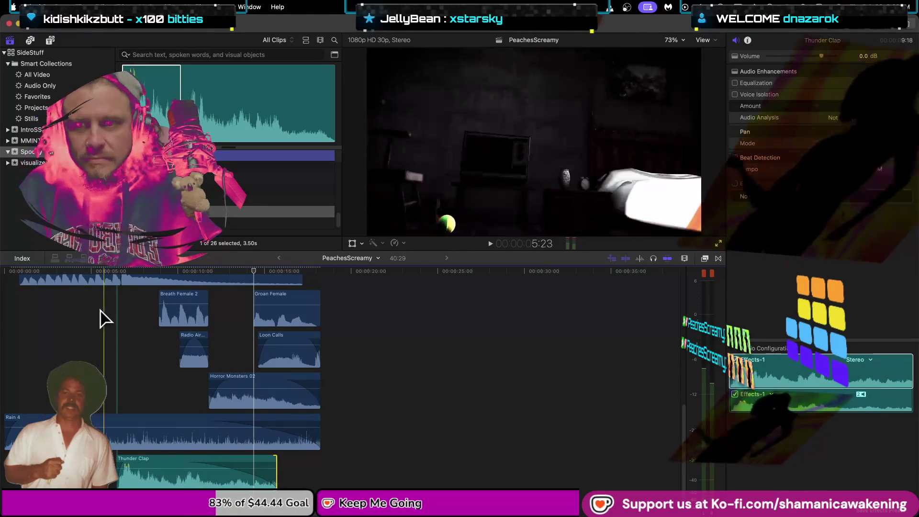
pyautogui.click(215, 223)
pyautogui.press('space')
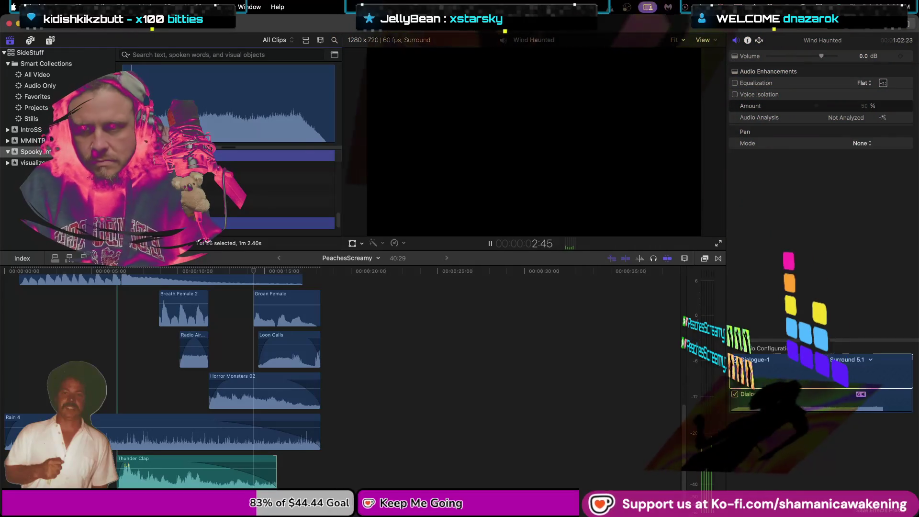
# Place Wind Haunted in the lowest lane at the project start and trim its start edge
pyautogui.press('space')
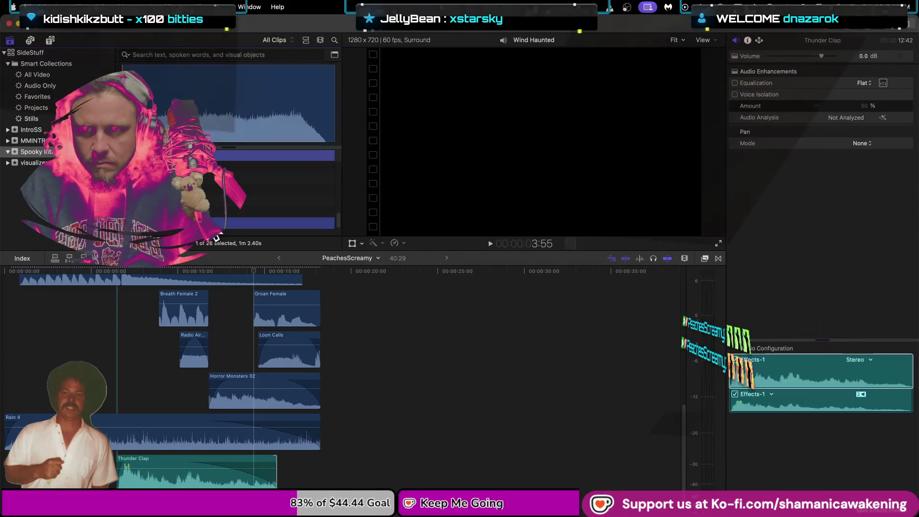
pyautogui.click(242, 125)
pyautogui.moveTo(242, 126)
pyautogui.mouseDown()
pyautogui.moveTo(226, 115)
pyautogui.moveTo(346, 419)
pyautogui.mouseUp()
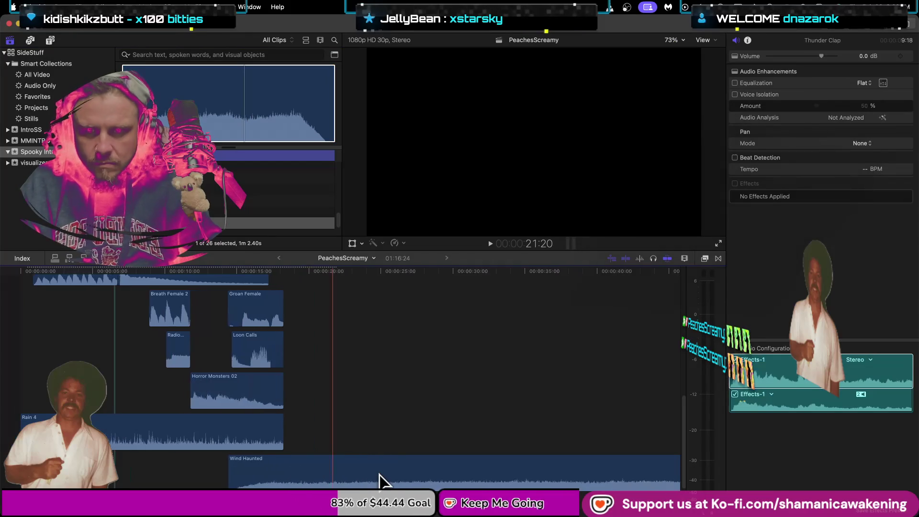
pyautogui.press('super+minus')
pyautogui.moveTo(315, 484)
pyautogui.mouseDown()
pyautogui.moveTo(230, 459)
pyautogui.moveTo(185, 431)
pyautogui.moveTo(160, 431)
pyautogui.mouseUp()
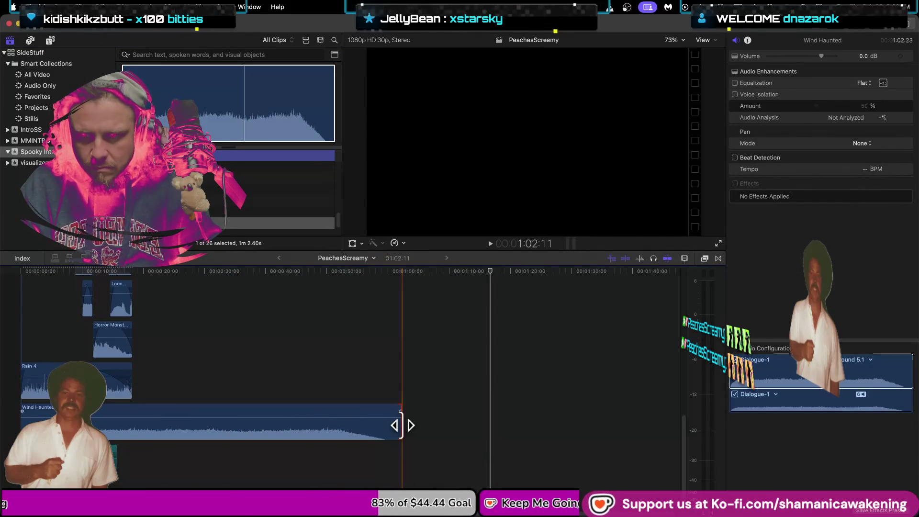
pyautogui.moveTo(22, 425); pyautogui.dragTo(248, 430)
pyautogui.moveTo(309, 287)
pyautogui.mouseDown()
pyautogui.moveTo(215, 478)
pyautogui.moveTo(134, 462)
pyautogui.moveTo(96, 416)
pyautogui.mouseUp()
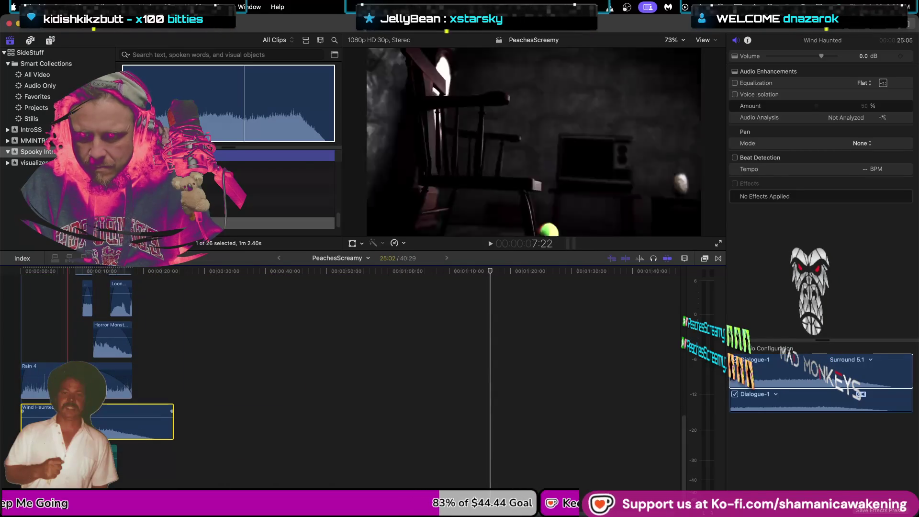
pyautogui.moveTo(21, 421)
pyautogui.mouseDown()
pyautogui.moveTo(54, 410)
pyautogui.moveTo(25, 410)
pyautogui.mouseUp()
pyautogui.press('space')
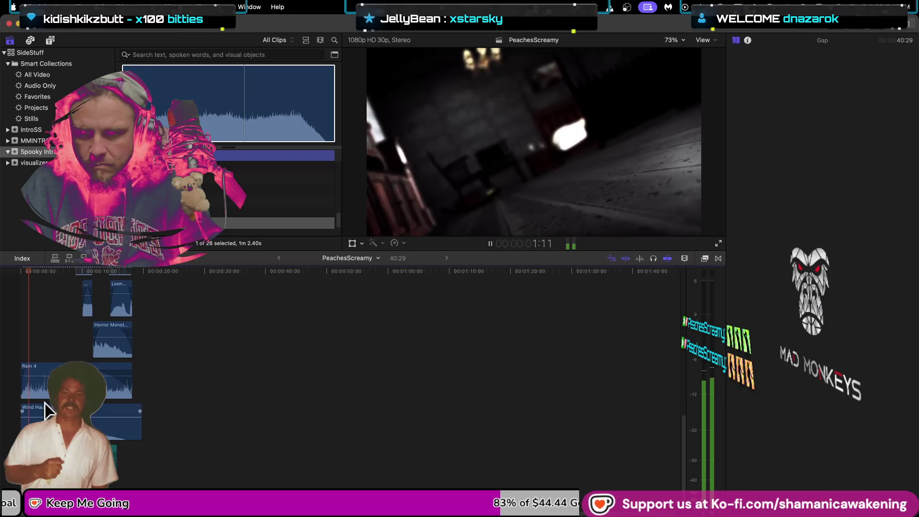
# Lower Wind Haunted's volume to -7 dB and trim it to end near 15 seconds
pyautogui.click(30, 420)
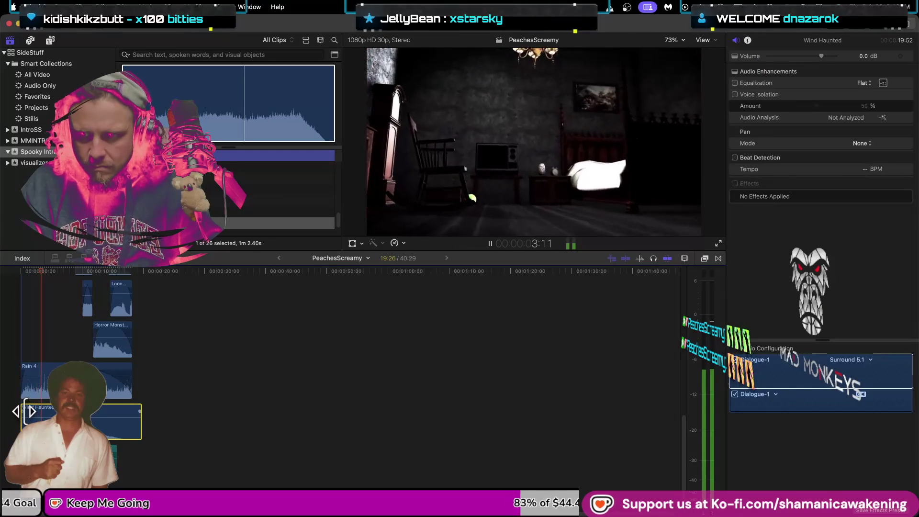
pyautogui.press('super+equal')
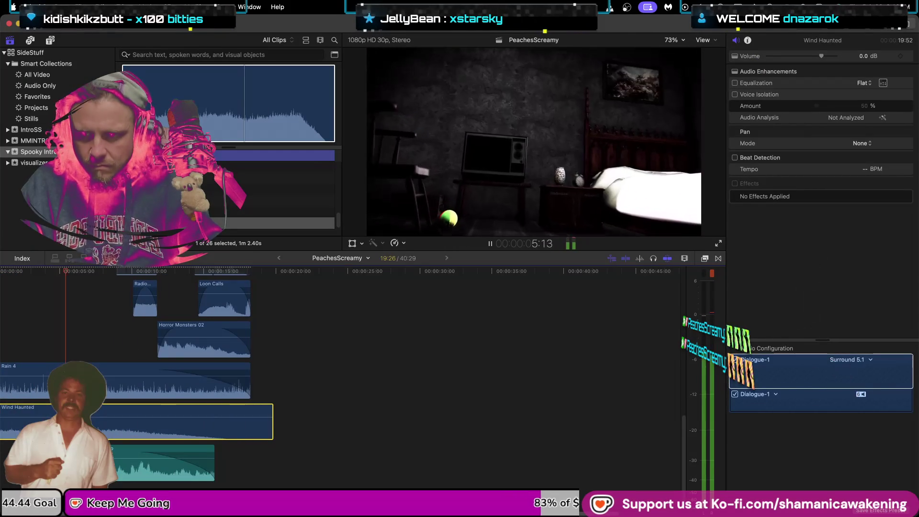
pyautogui.hscroll(-3, 22, 425)
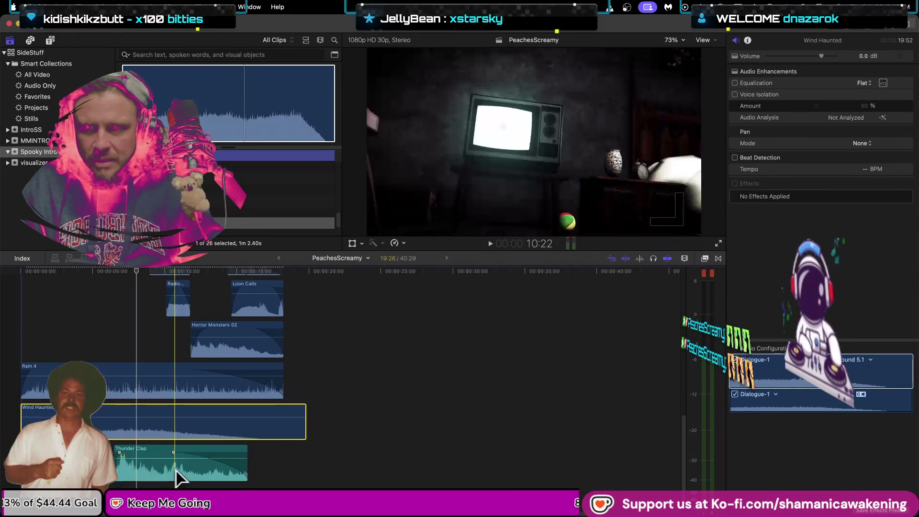
pyautogui.scroll(5, 178, 479)
pyautogui.scroll(-3, 178, 478)
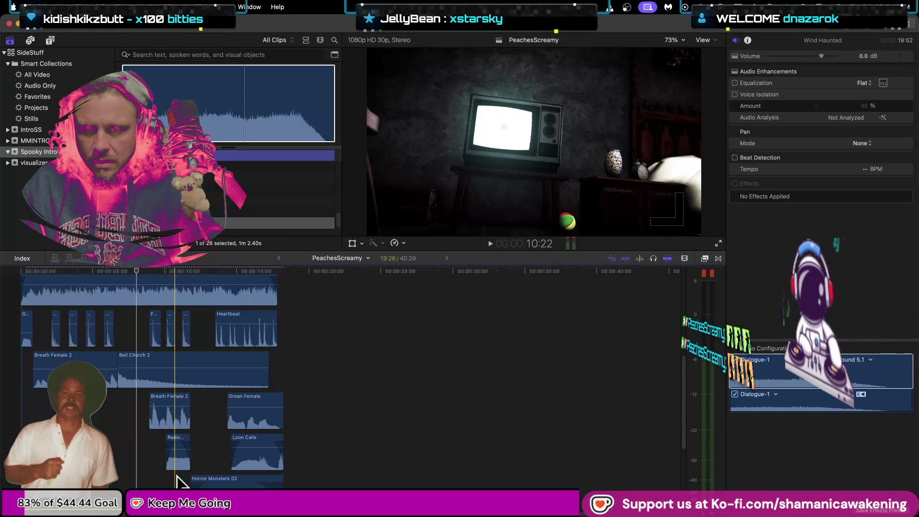
pyautogui.click(95, 411)
pyautogui.press('space')
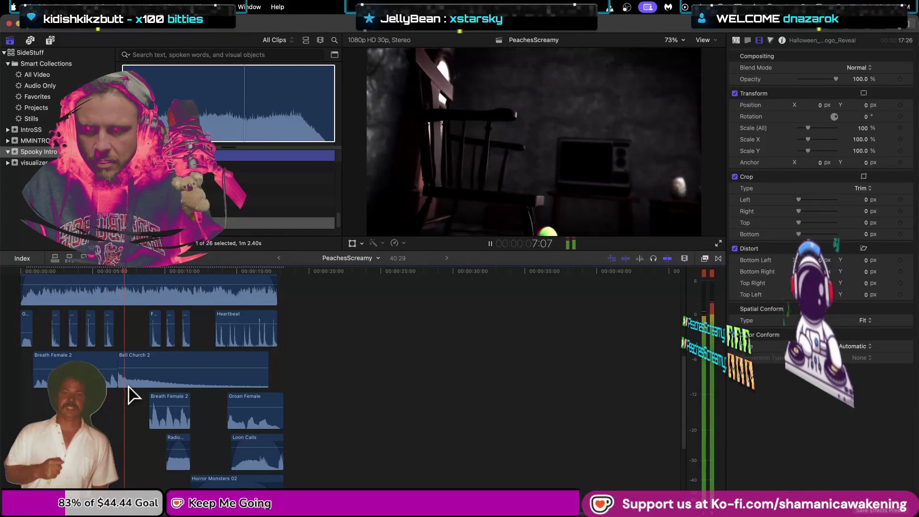
pyautogui.scroll(-5, 98, 418)
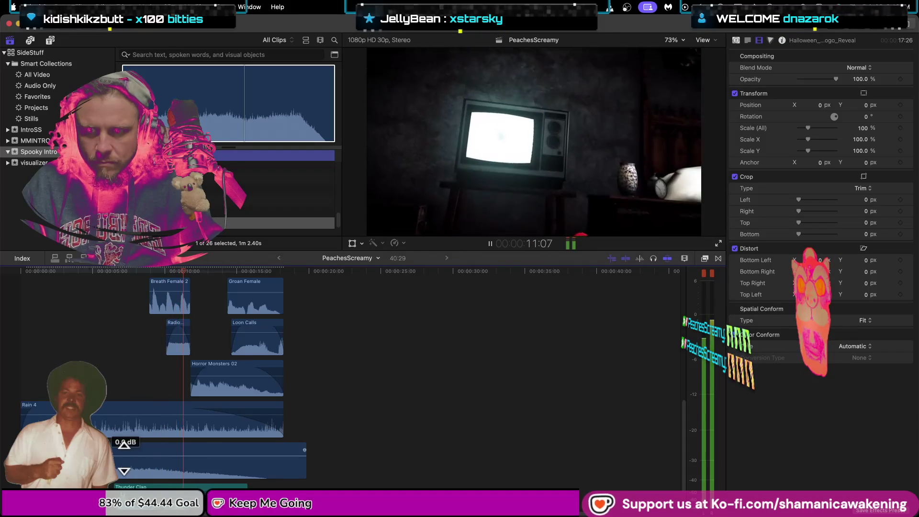
pyautogui.moveTo(124, 446); pyautogui.dragTo(128, 460)
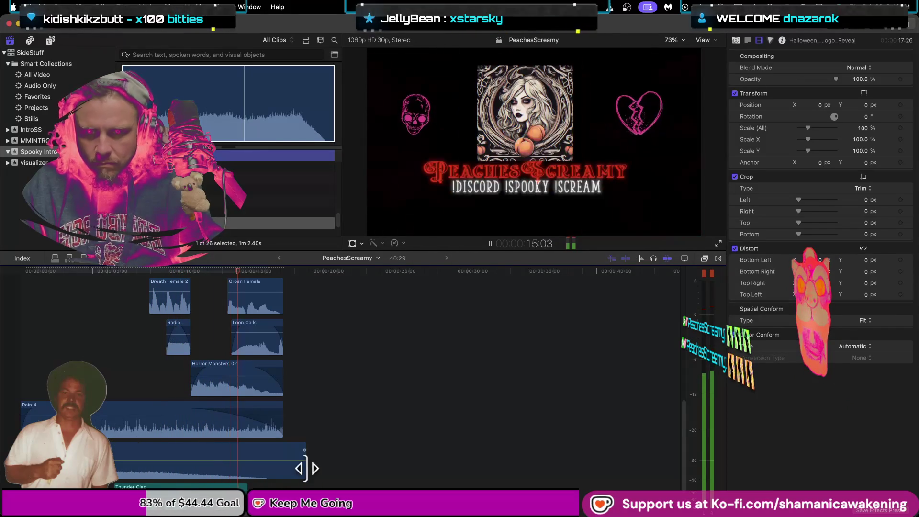
pyautogui.moveTo(305, 470); pyautogui.dragTo(285, 470)
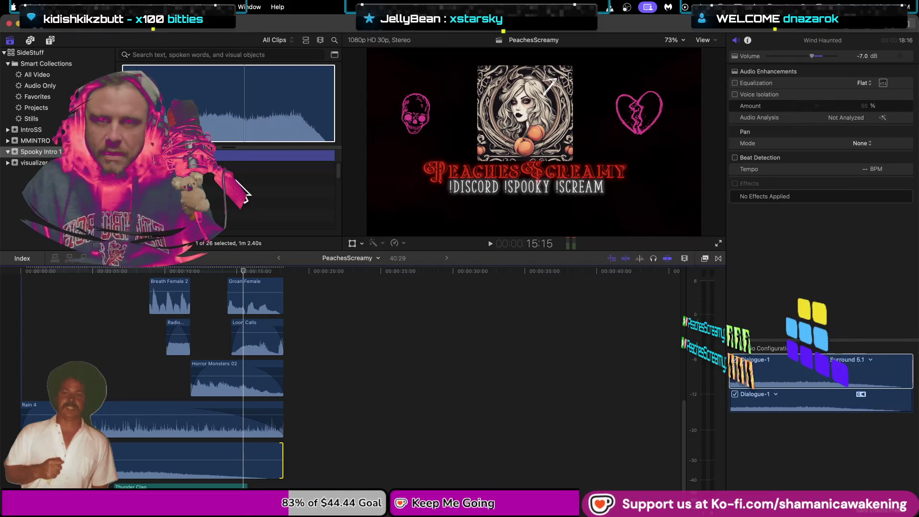
pyautogui.click(162, 333)
pyautogui.press('Home')
pyautogui.press('space')
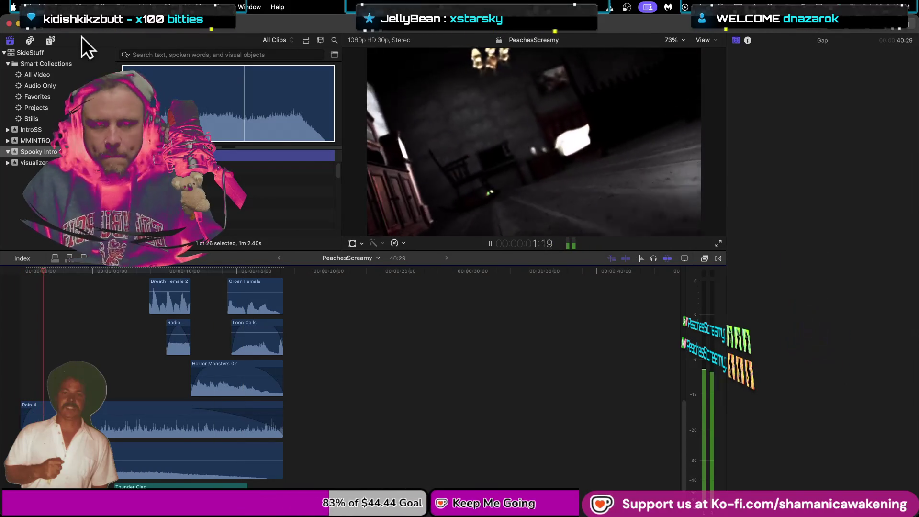
pyautogui.press('space')
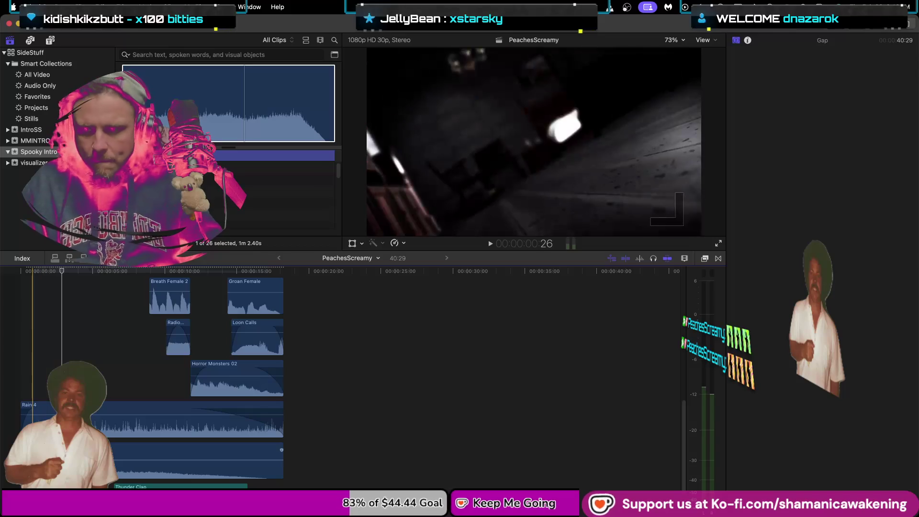
pyautogui.click(26, 421)
pyautogui.press('Home')
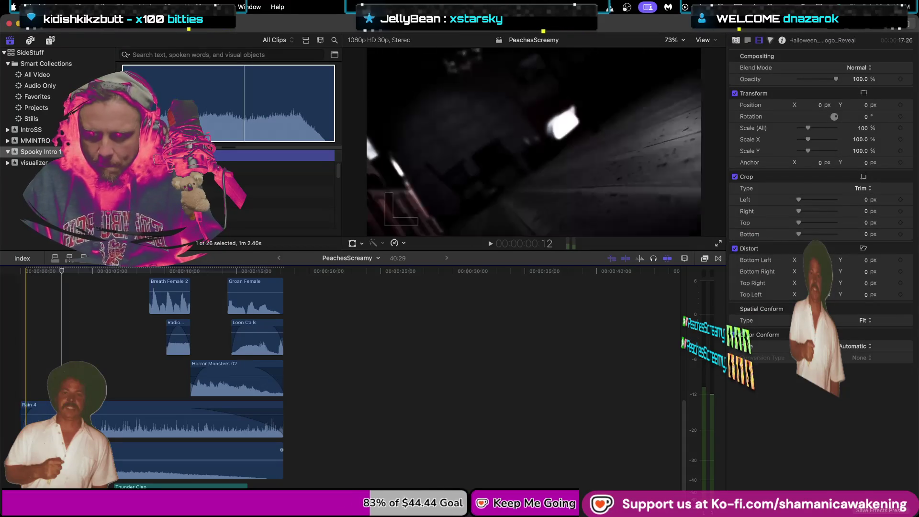
pyautogui.scroll(-1, 153, 383)
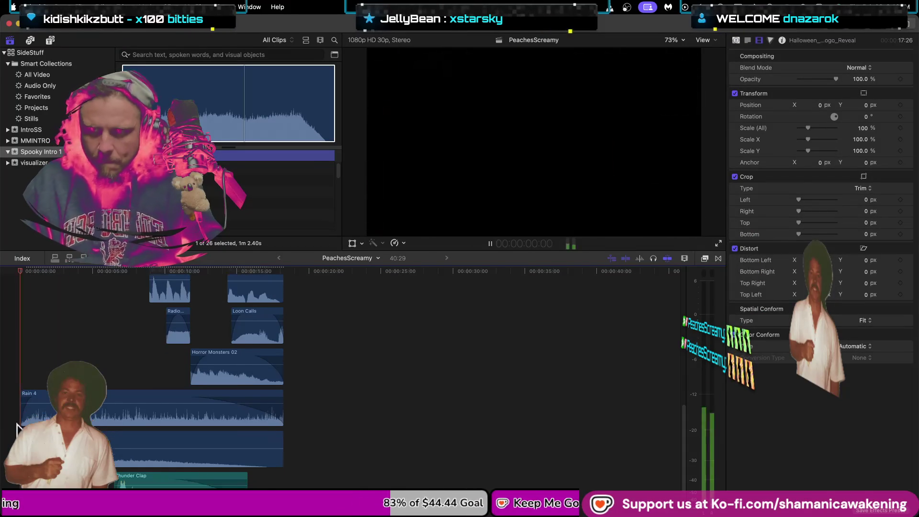
pyautogui.press('space')
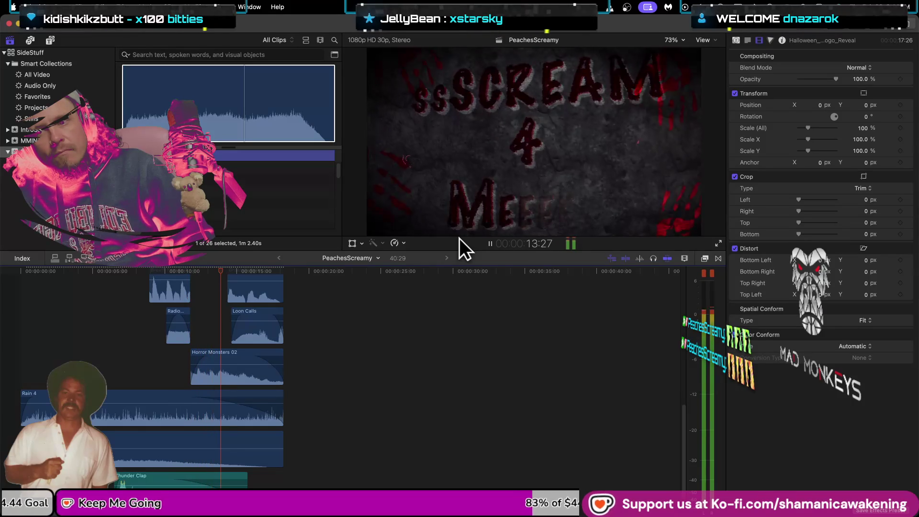
pyautogui.press('space')
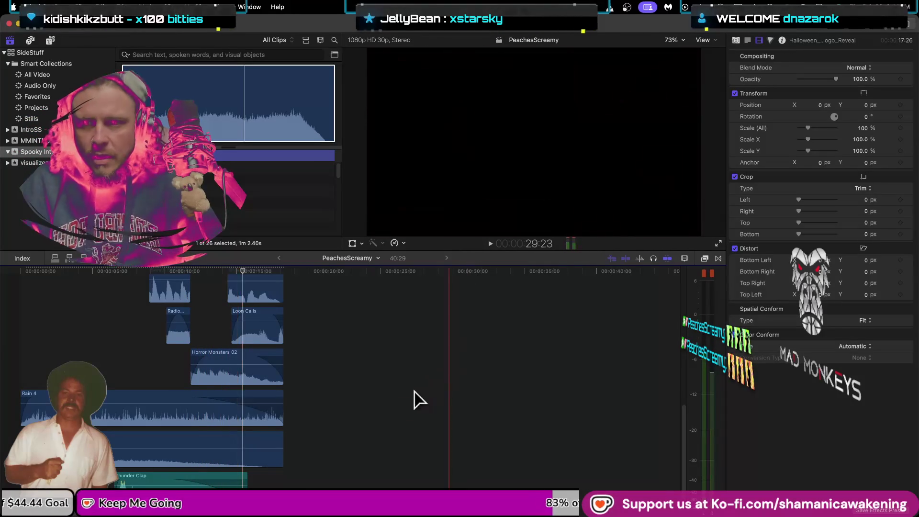
# Trim Groan Female's left edge so it starts earlier, right after Breath Female 2
pyautogui.scroll(2, 254, 266)
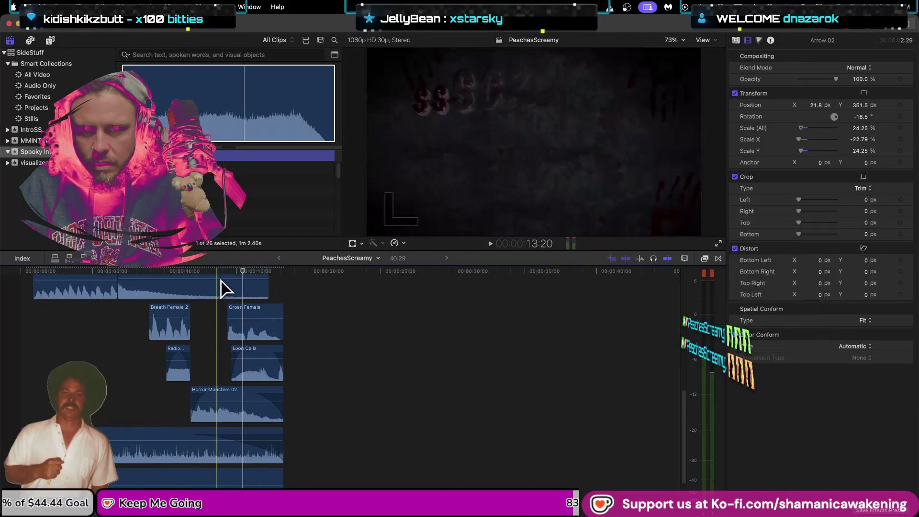
pyautogui.moveTo(229, 329)
pyautogui.mouseDown()
pyautogui.moveTo(206, 329)
pyautogui.moveTo(246, 338)
pyautogui.moveTo(207, 338)
pyautogui.moveTo(215, 341)
pyautogui.mouseUp()
pyautogui.click(236, 338)
pyautogui.click(199, 365)
pyautogui.press('space')
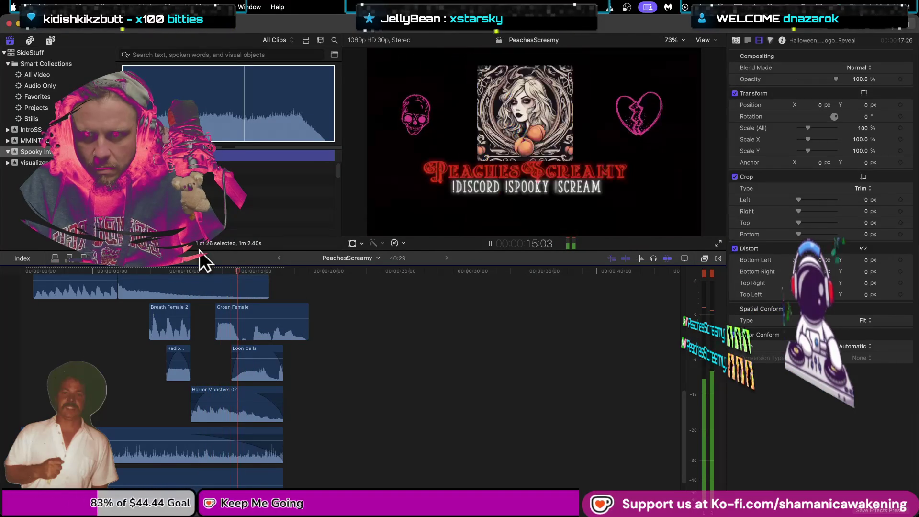
pyautogui.press('space')
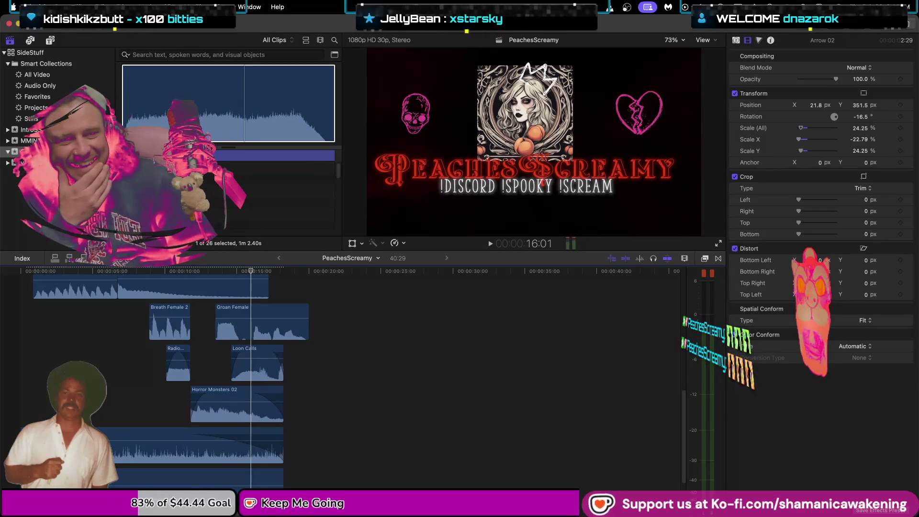
# Extend Groan Female's end further into the logo reveal and preview it
pyautogui.moveTo(229, 334)
pyautogui.mouseDown()
pyautogui.moveTo(278, 340)
pyautogui.moveTo(236, 342)
pyautogui.moveTo(210, 361)
pyautogui.mouseUp()
pyautogui.click(210, 357)
pyautogui.press('space')
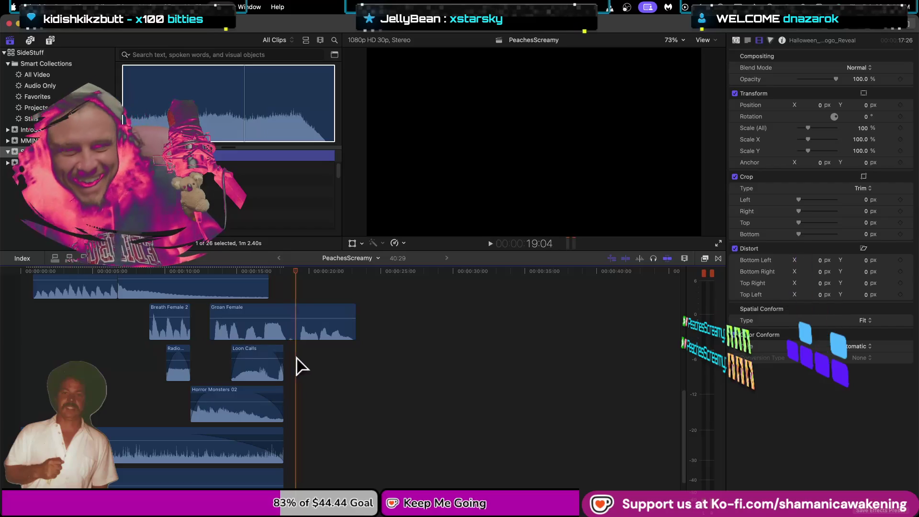
pyautogui.press('space')
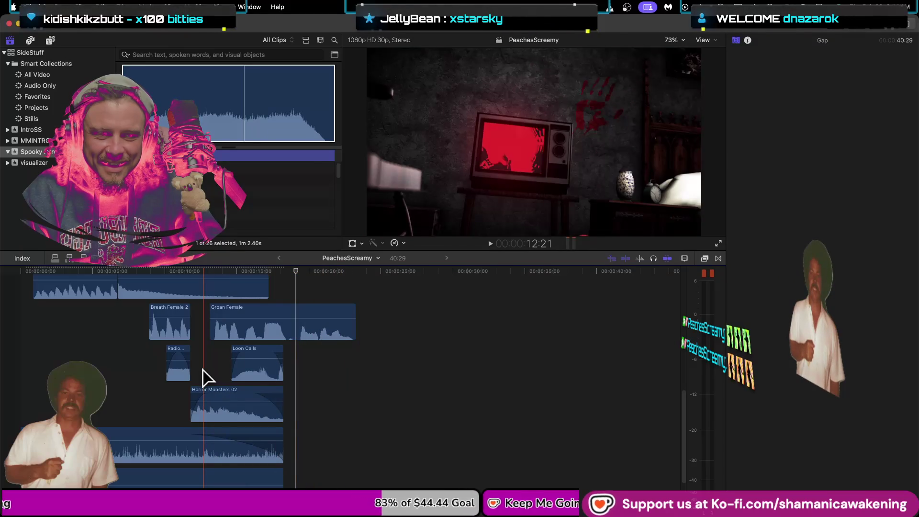
pyautogui.scroll(-3, 203, 370)
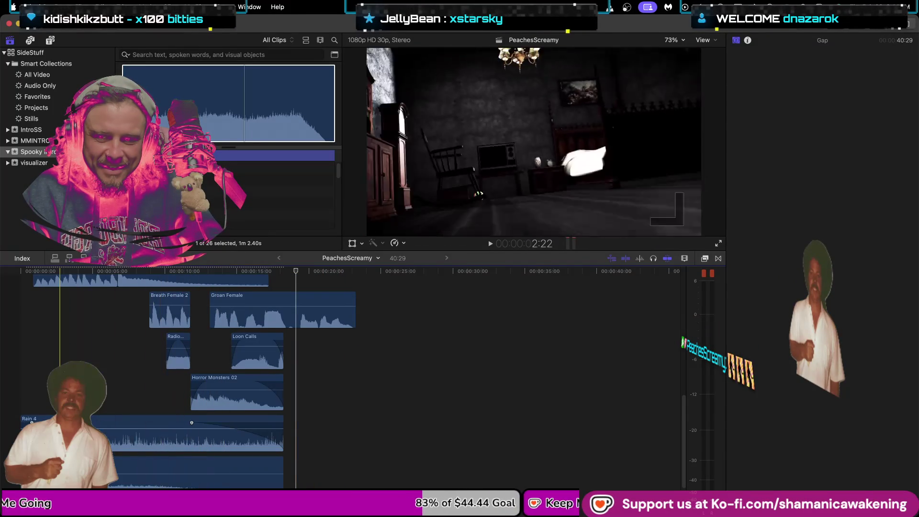
pyautogui.press('super+equal')
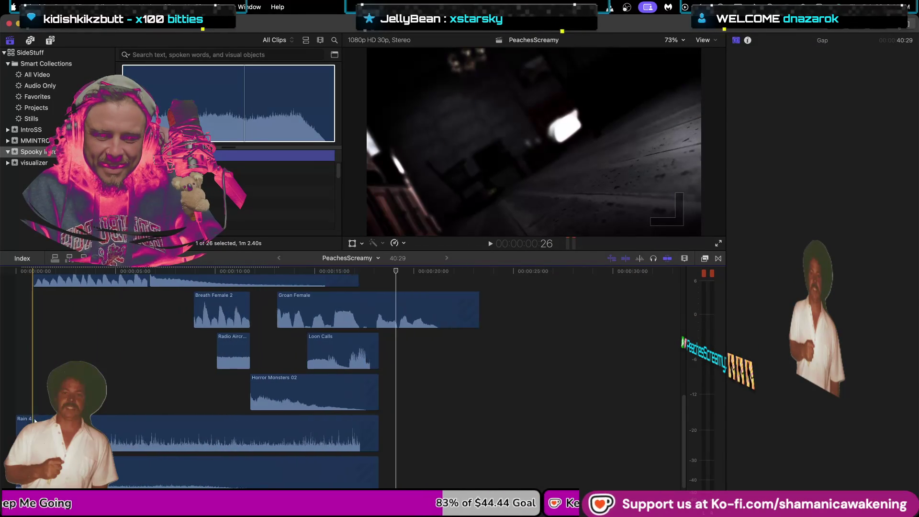
pyautogui.scroll(-1, 122, 410)
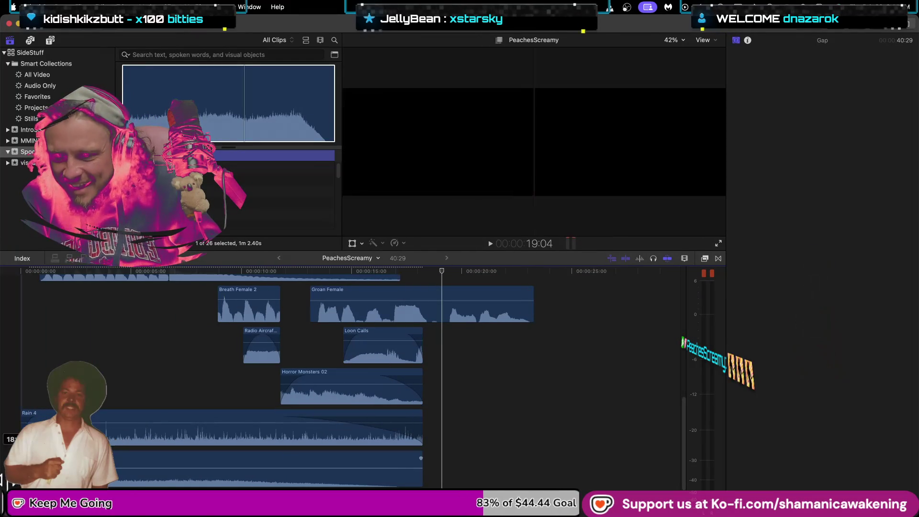
pyautogui.click(29, 469)
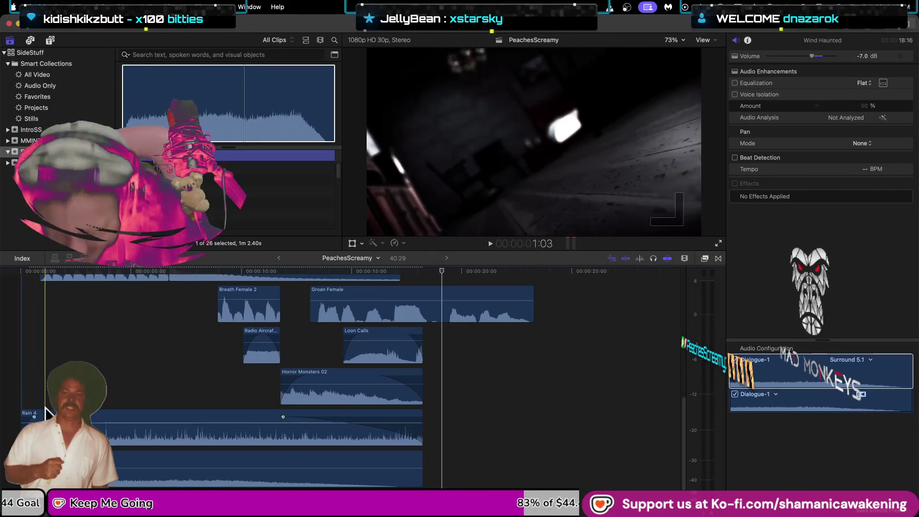
pyautogui.click(11, 371)
pyautogui.press('space')
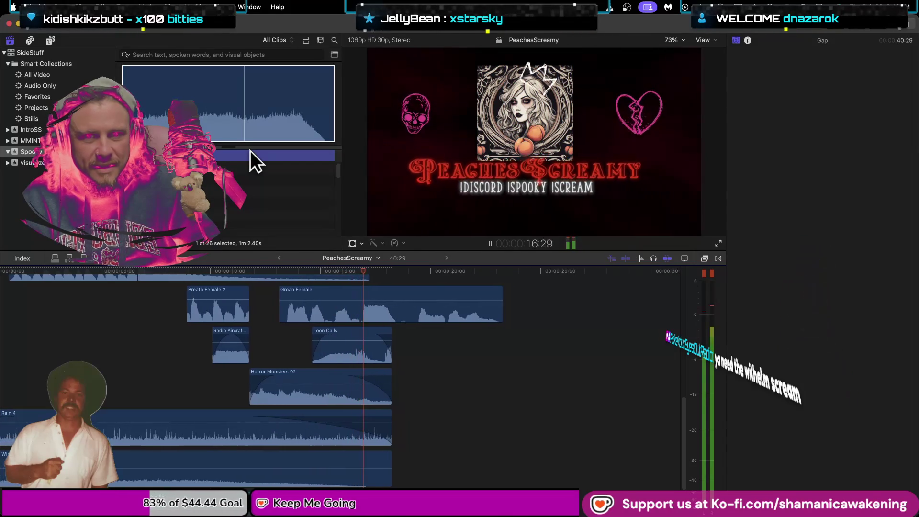
pyautogui.press('space')
pyautogui.click(207, 465)
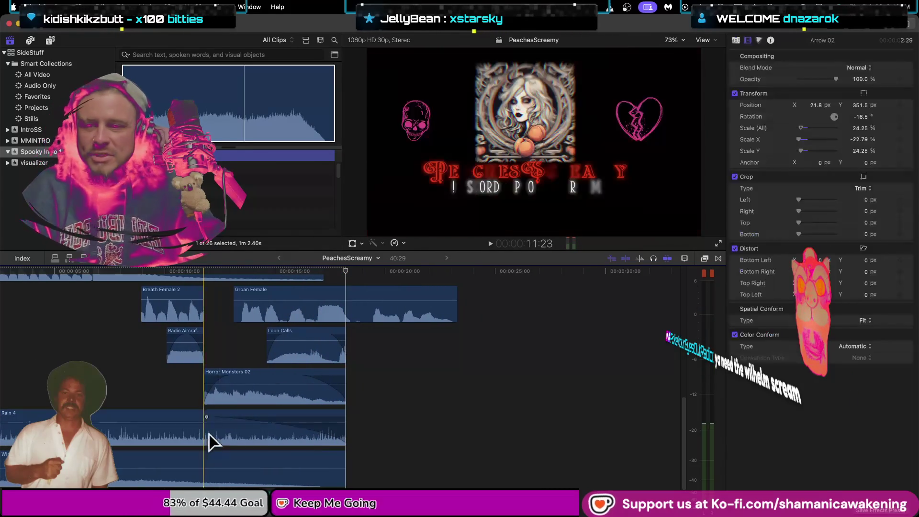
# Trim Heartbeat's start and move it near the beginning on a lower lane
pyautogui.scroll(5, 207, 410)
pyautogui.scroll(-4, 114, 457)
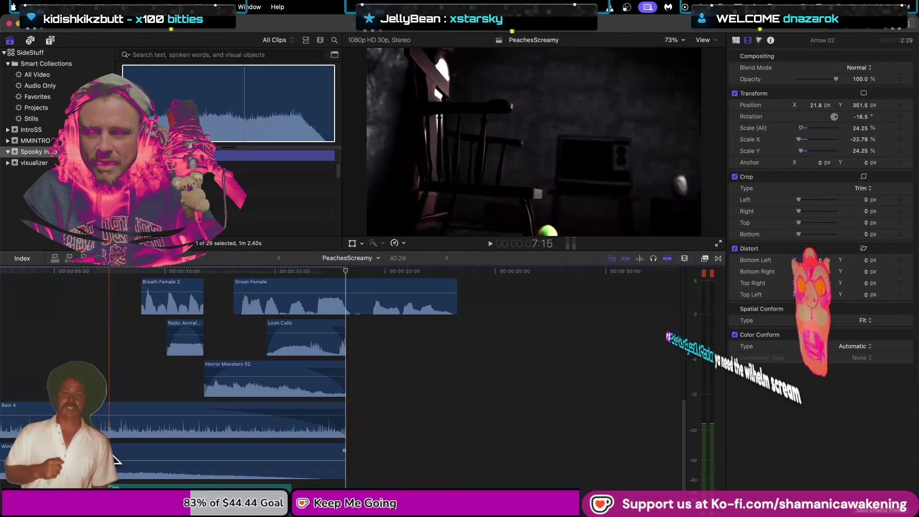
pyautogui.scroll(-6, 113, 418)
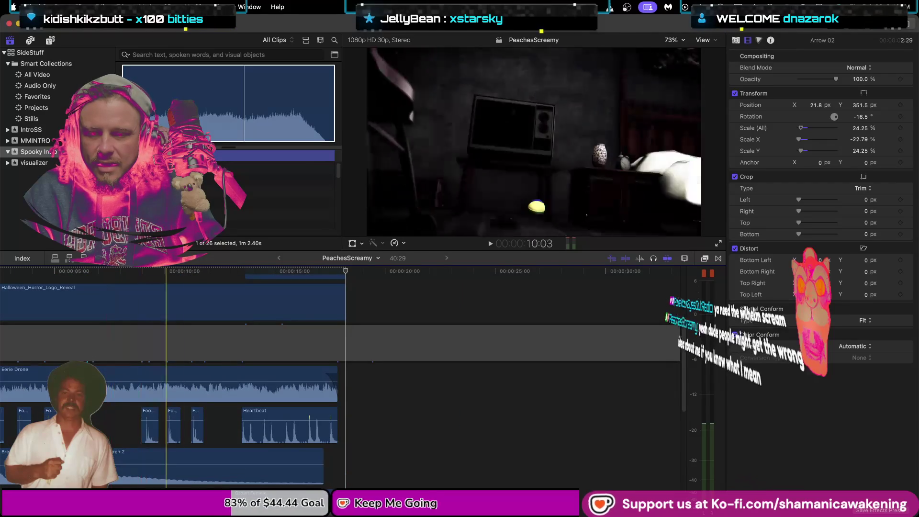
pyautogui.hscroll(-3, 132, 479)
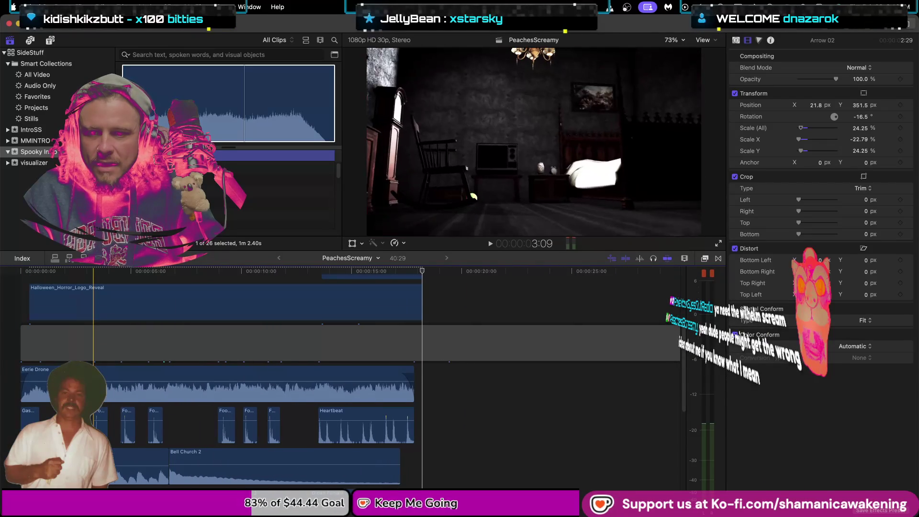
pyautogui.scroll(-3, 132, 479)
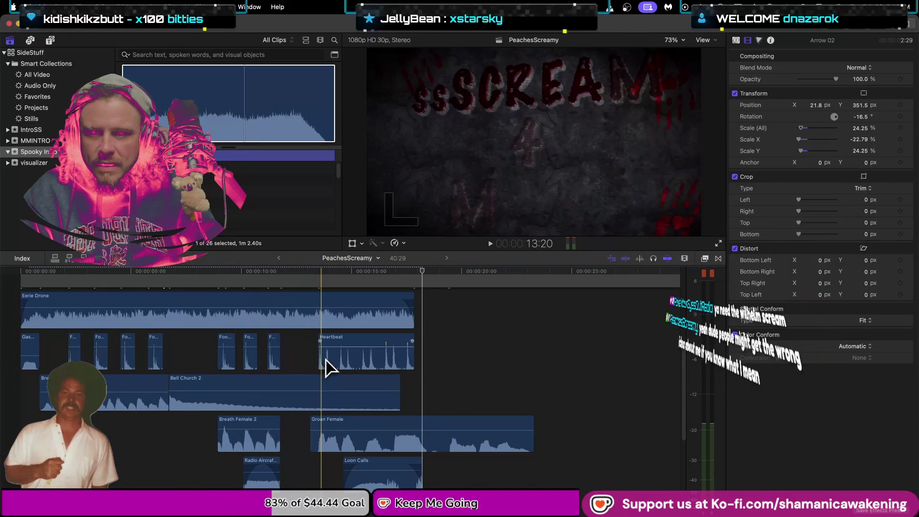
pyautogui.moveTo(320, 362); pyautogui.dragTo(233, 366)
pyautogui.moveTo(313, 361); pyautogui.dragTo(322, 360)
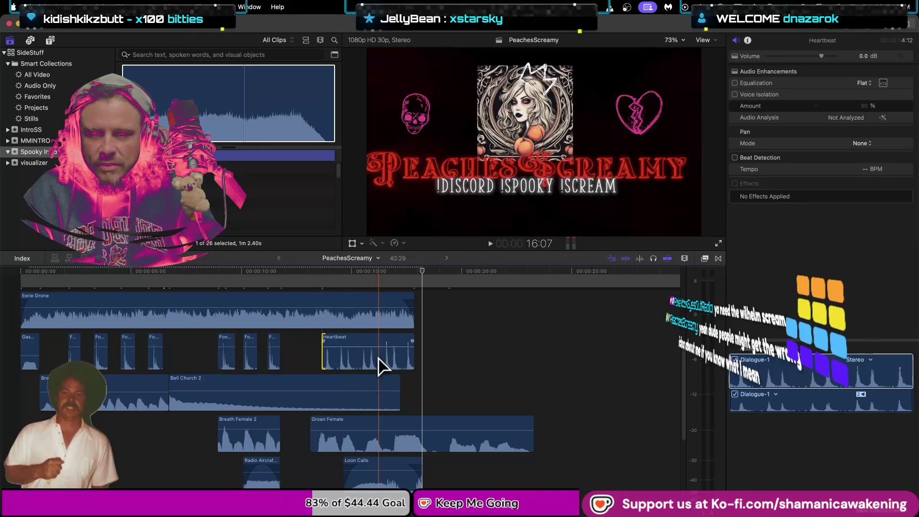
pyautogui.moveTo(410, 365)
pyautogui.mouseDown()
pyautogui.moveTo(206, 388)
pyautogui.moveTo(104, 421)
pyautogui.moveTo(109, 406)
pyautogui.moveTo(129, 400)
pyautogui.mouseUp()
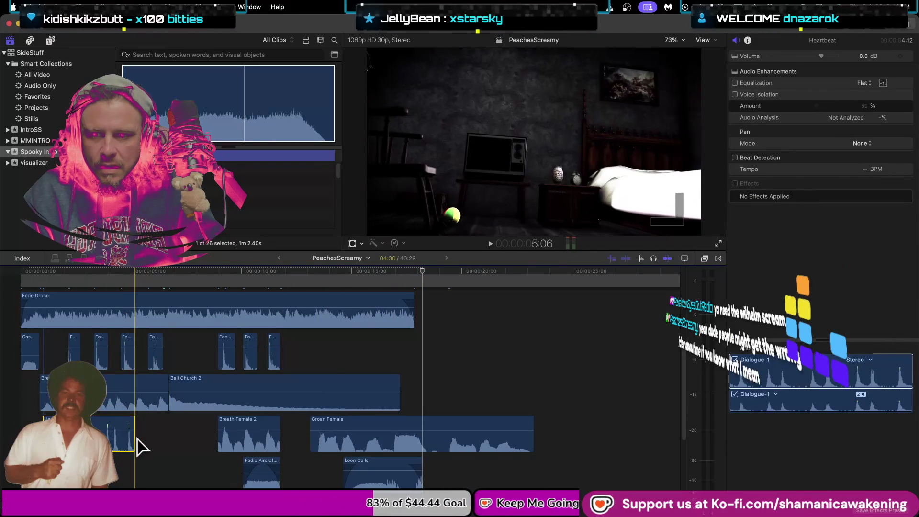
# Extend Heartbeat to end with the Eerie Drone and play the intro from the start
pyautogui.moveTo(136, 439); pyautogui.dragTo(418, 452)
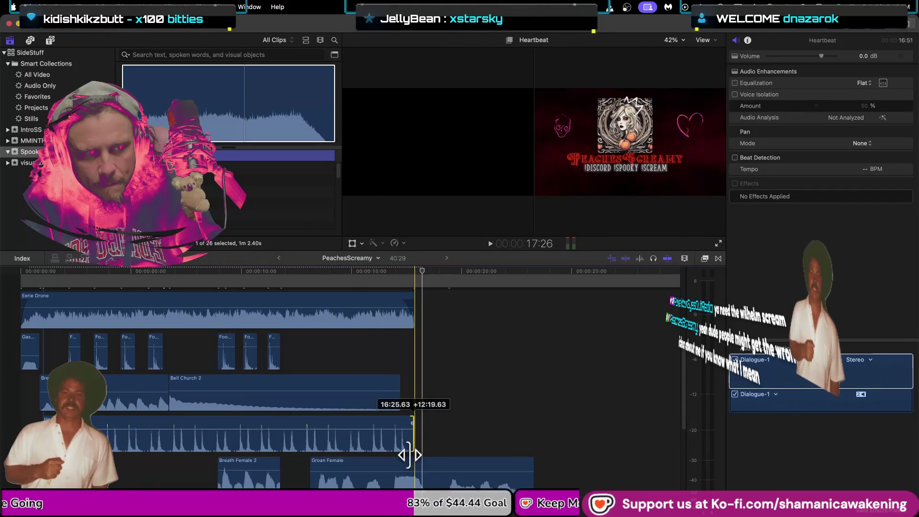
pyautogui.moveTo(409, 455); pyautogui.dragTo(410, 453)
pyautogui.press('space')
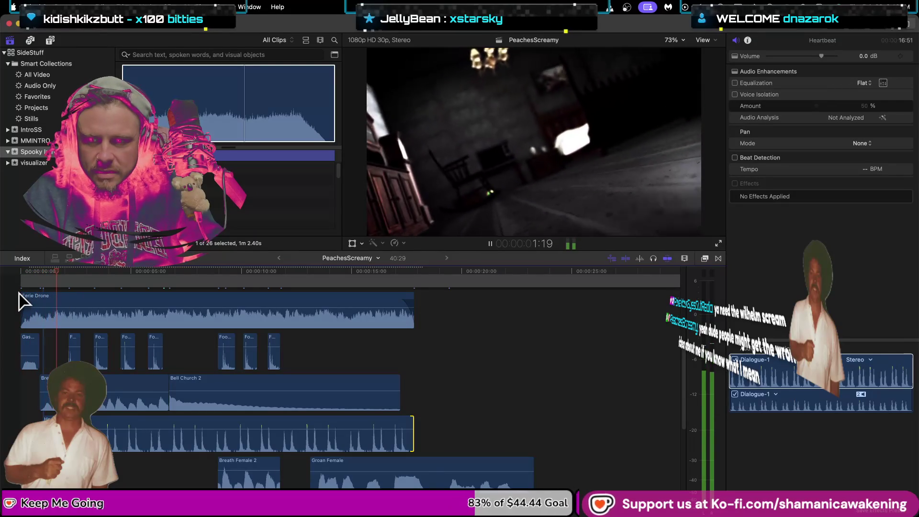
pyautogui.press('space')
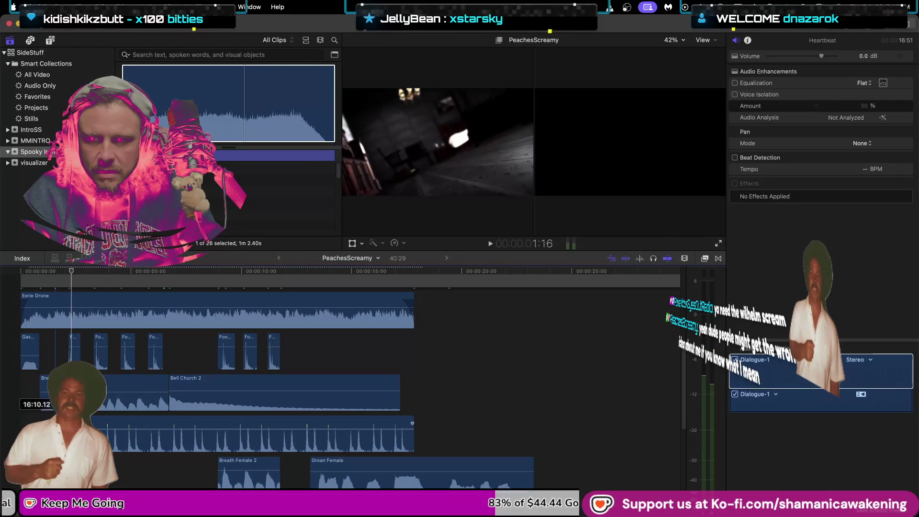
pyautogui.click(22, 290)
pyautogui.press('space')
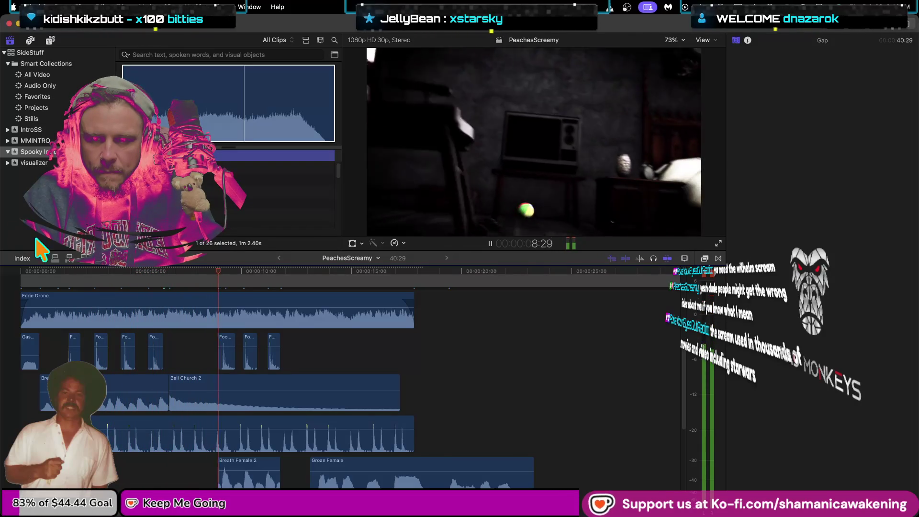
# Blade Groan Female at the playhead near the 16-second mark
pyautogui.scroll(10, 335, 410)
pyautogui.scroll(10, 338, 407)
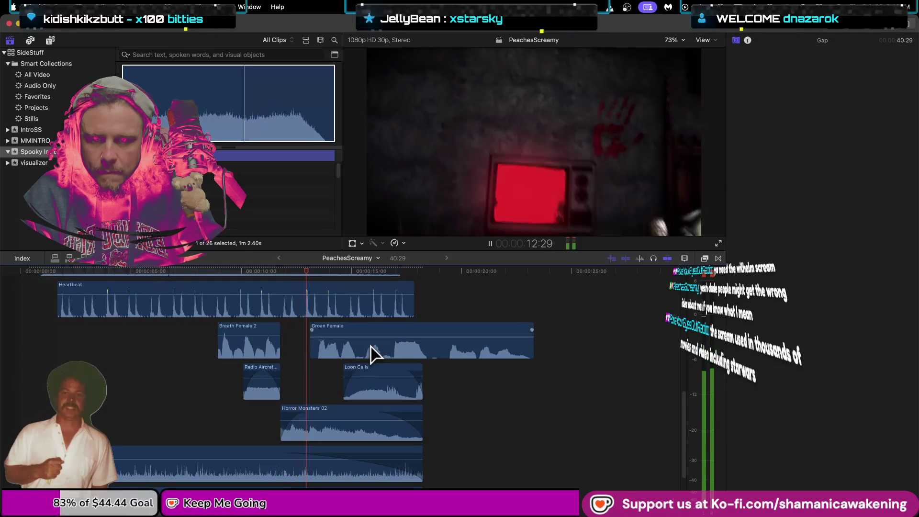
pyautogui.click(373, 354)
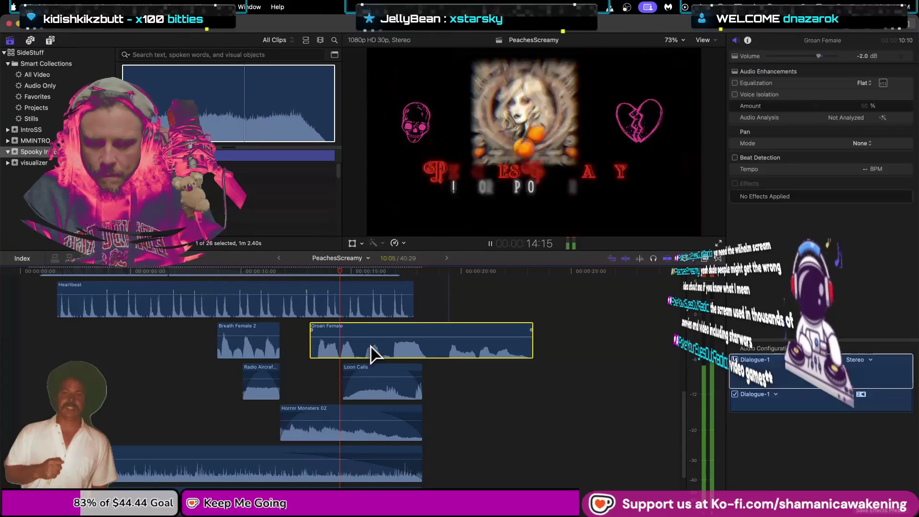
pyautogui.press('space')
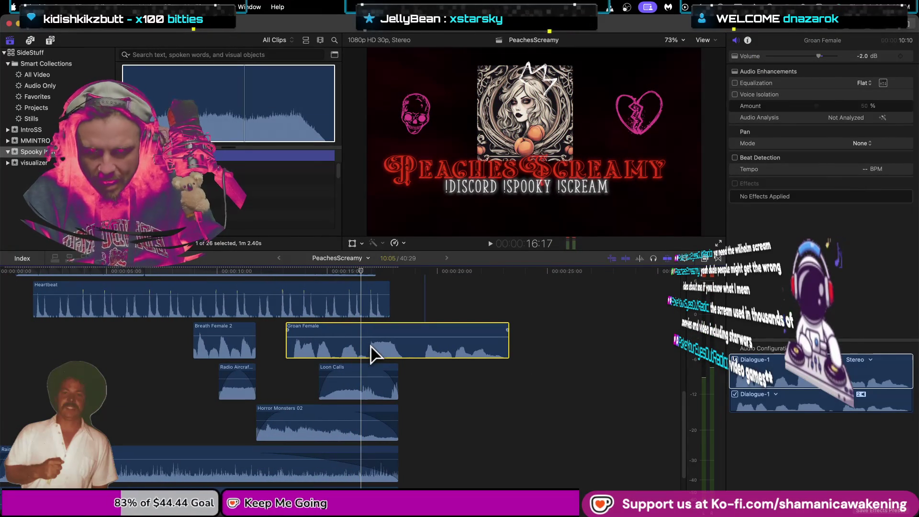
pyautogui.press('b')
pyautogui.click(359, 353)
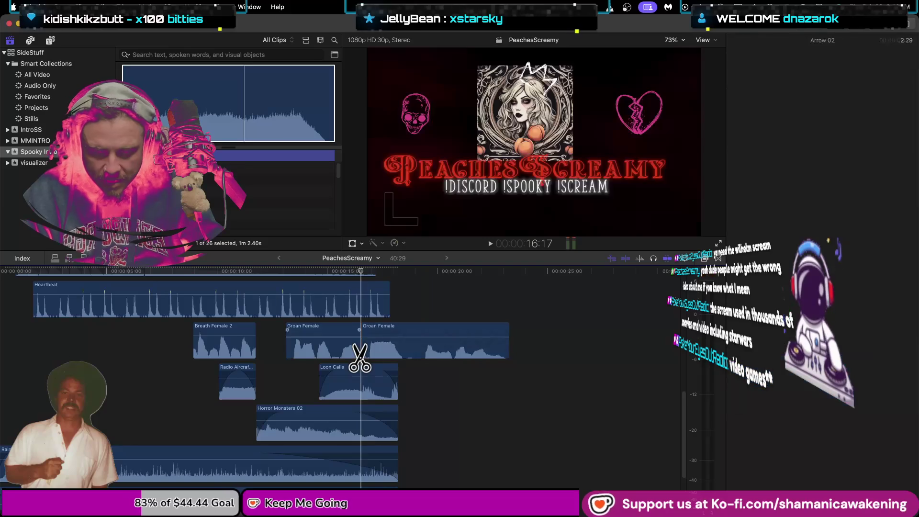
# Trim the second Groan Female piece to end around 19 seconds and play it back
pyautogui.press('a')
pyautogui.moveTo(361, 357); pyautogui.dragTo(428, 362)
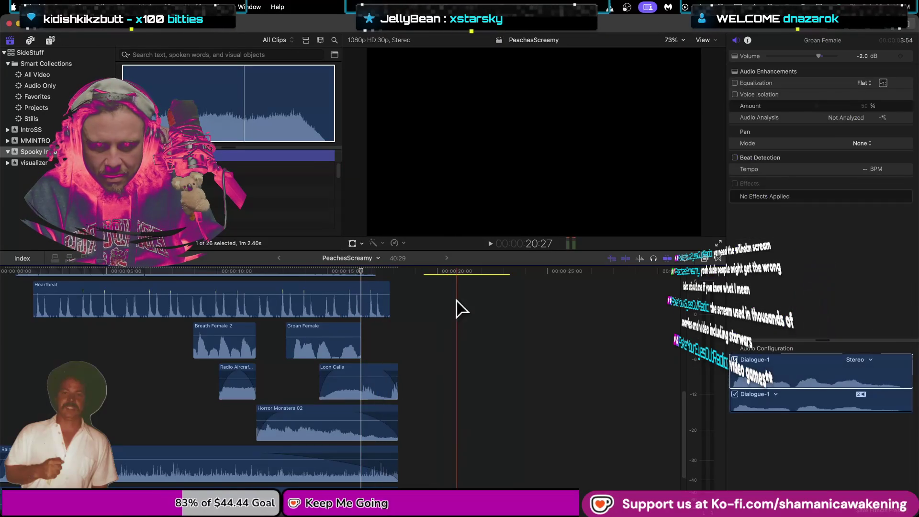
pyautogui.scroll(2, 422, 382)
pyautogui.scroll(3, 430, 359)
pyautogui.moveTo(459, 286)
pyautogui.mouseDown()
pyautogui.moveTo(431, 471)
pyautogui.moveTo(397, 476)
pyautogui.mouseUp()
pyautogui.click(284, 500)
pyautogui.press('space')
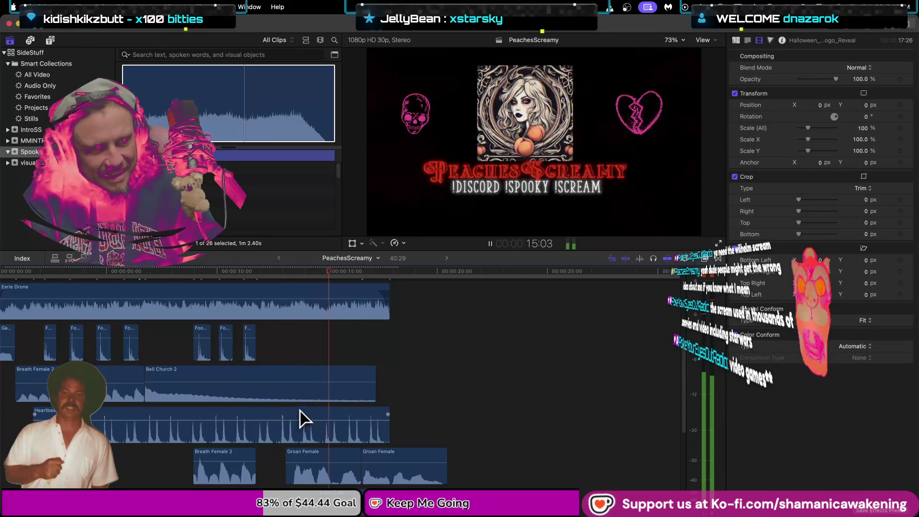
pyautogui.press('space')
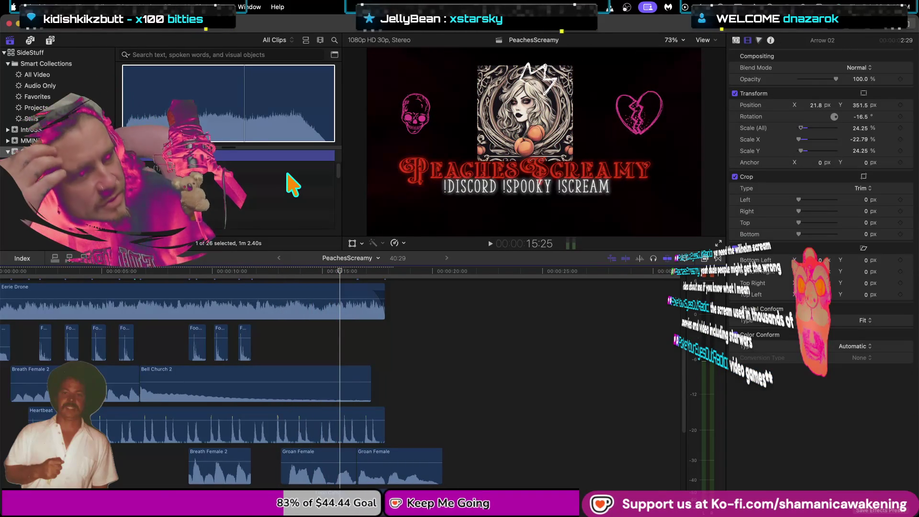
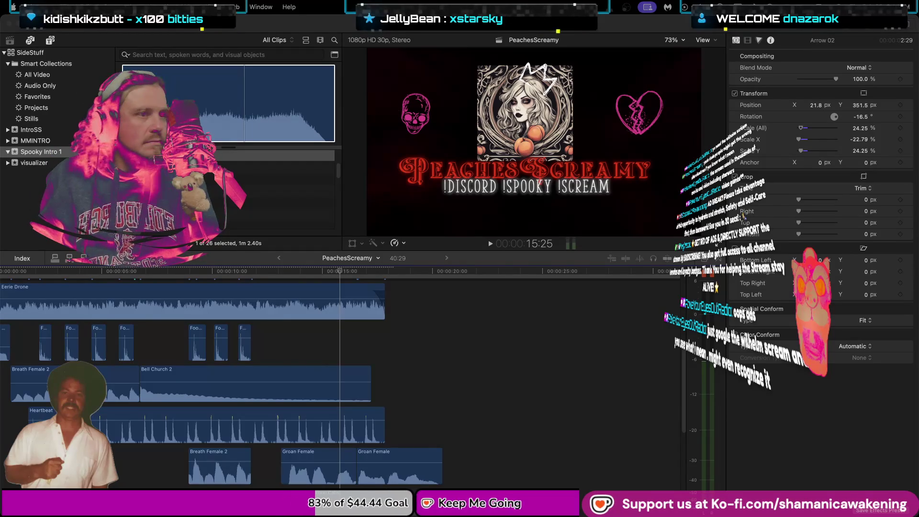
# Search Google in a new tab for 'wilhelm scream sound effect' and scroll to its video result
pyautogui.press('super+Tab')
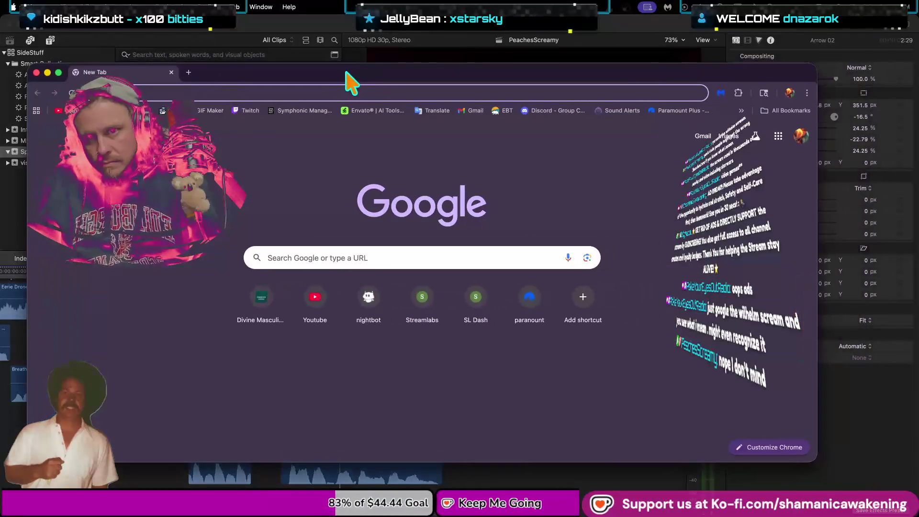
pyautogui.write('wilhelm scream')
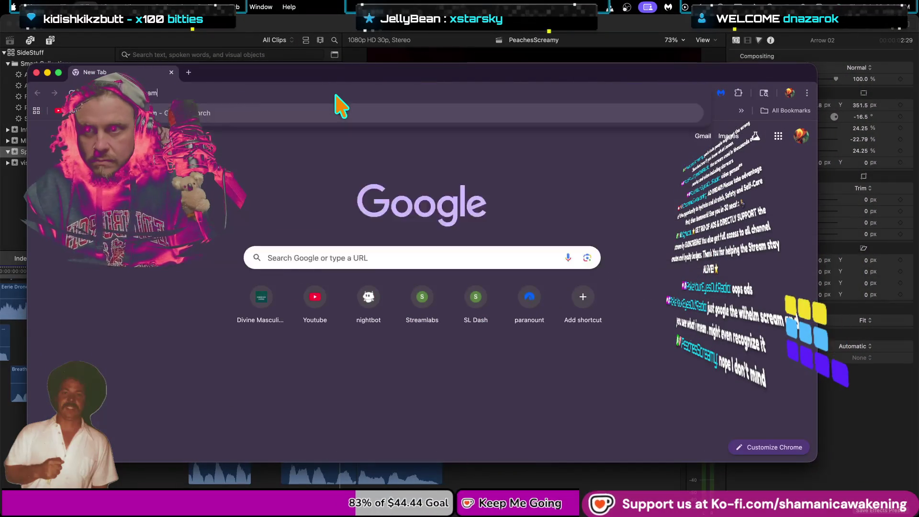
pyautogui.write(' sound effect')
pyautogui.press('Return')
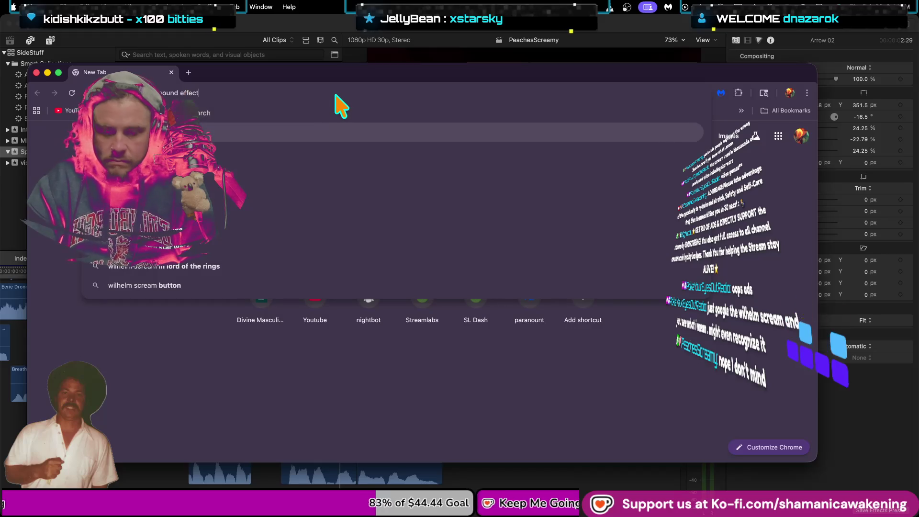
pyautogui.scroll(-7, 426, 307)
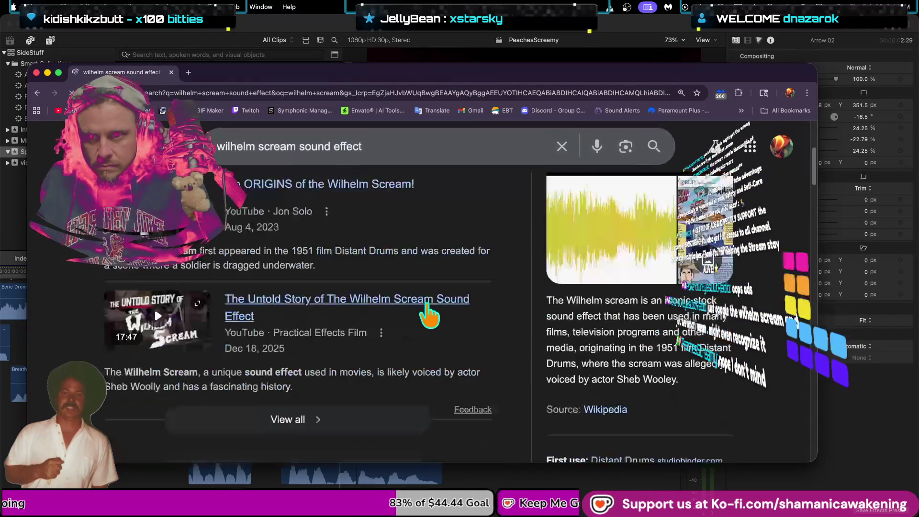
pyautogui.scroll(-5, 427, 312)
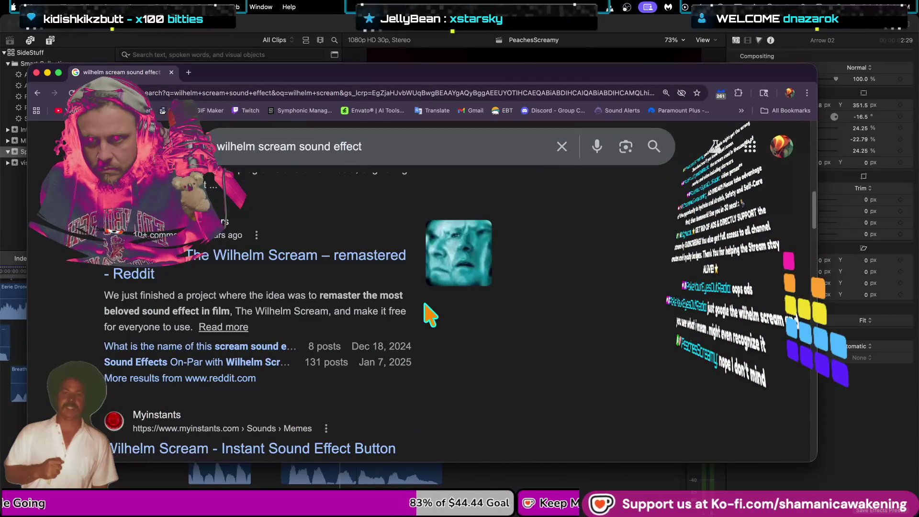
pyautogui.scroll(4, 429, 313)
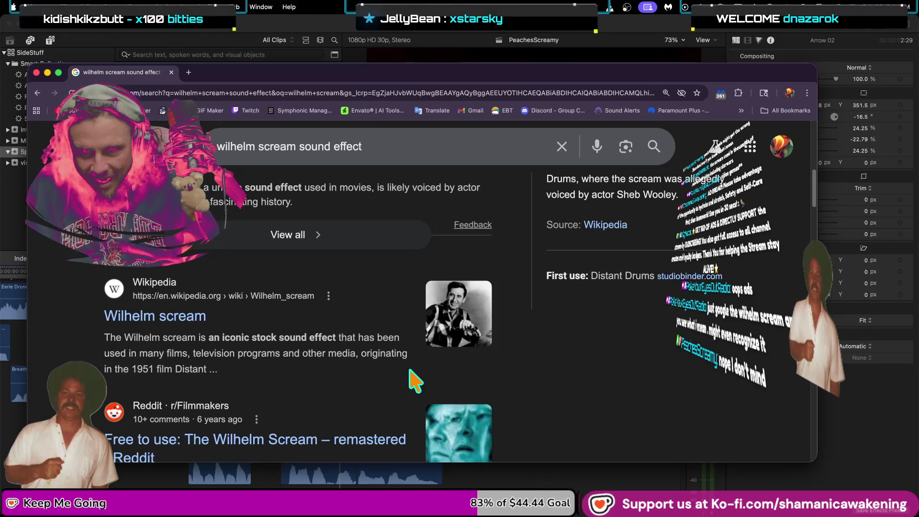
pyautogui.scroll(-10, 409, 370)
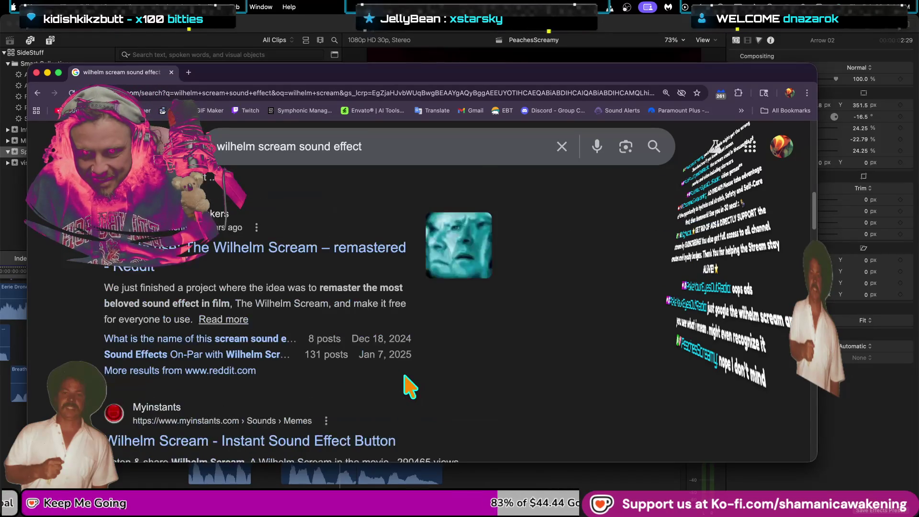
pyautogui.scroll(-3, 409, 381)
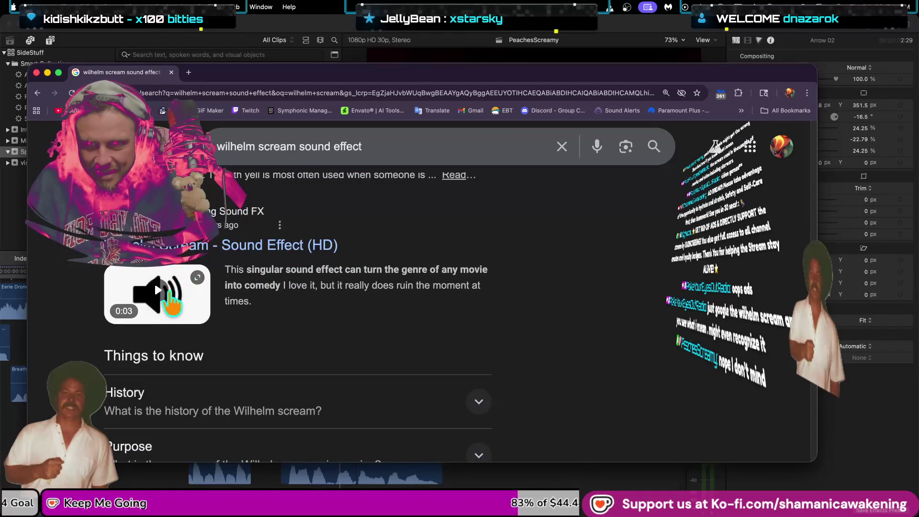
# Open the Wilhelm Scream sound effect video and replay it several times
pyautogui.click(259, 307)
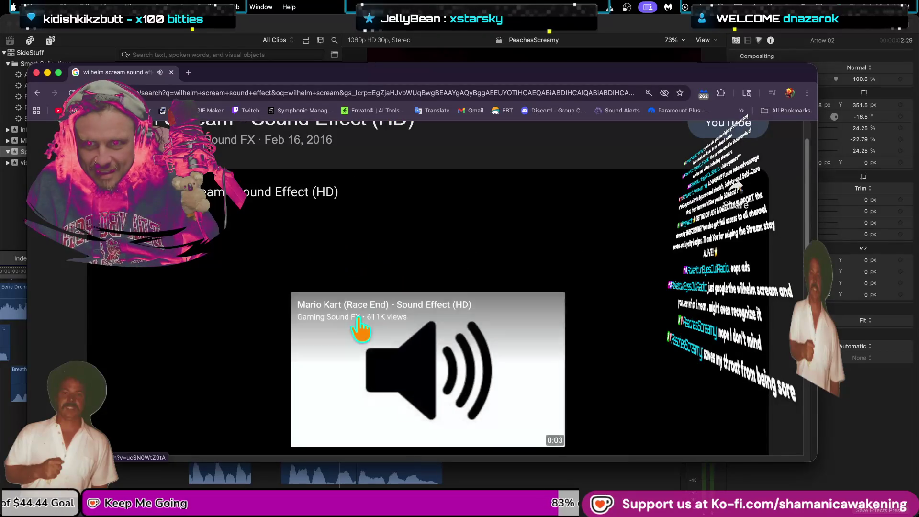
pyautogui.click(116, 379)
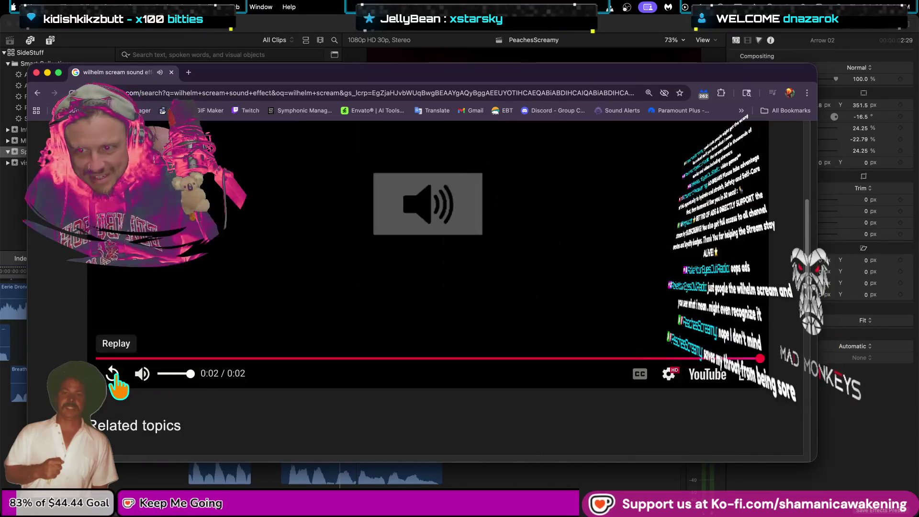
pyautogui.click(115, 380)
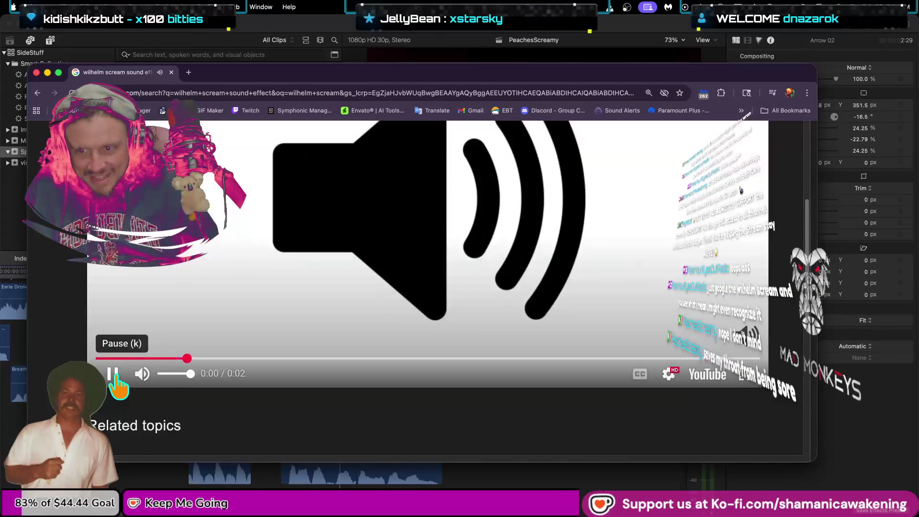
pyautogui.scroll(-4, 118, 383)
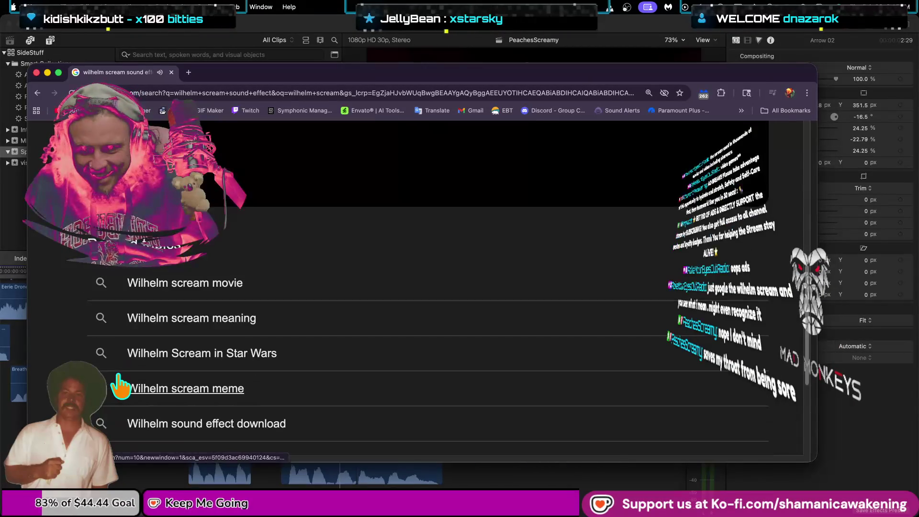
pyautogui.scroll(3, 244, 382)
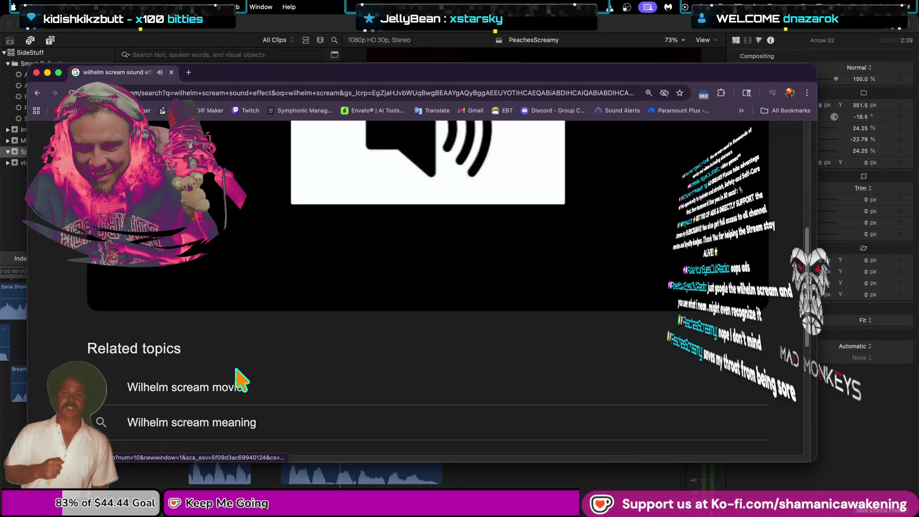
pyautogui.click(121, 363)
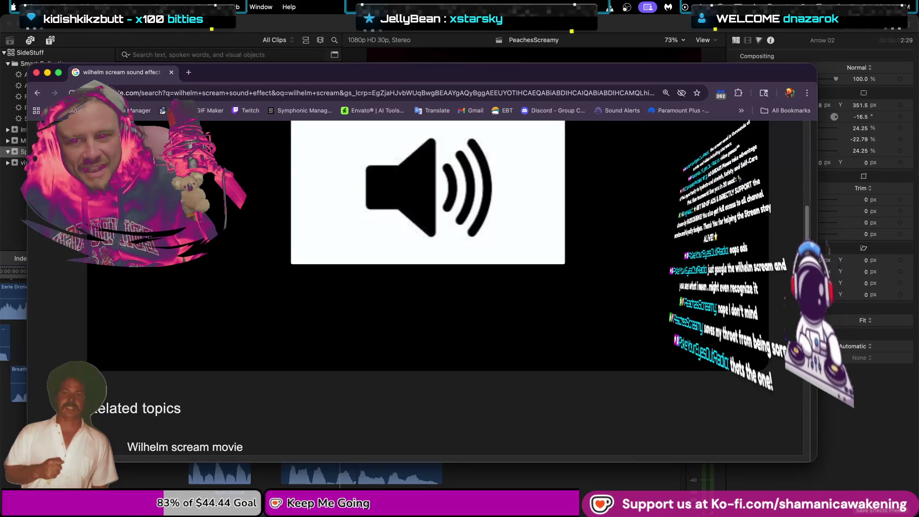
# Open and dismiss the video's sharing options and the bookmarks overflow list, then select the address bar
pyautogui.scroll(2, 292, 211)
pyautogui.scroll(5, 537, 230)
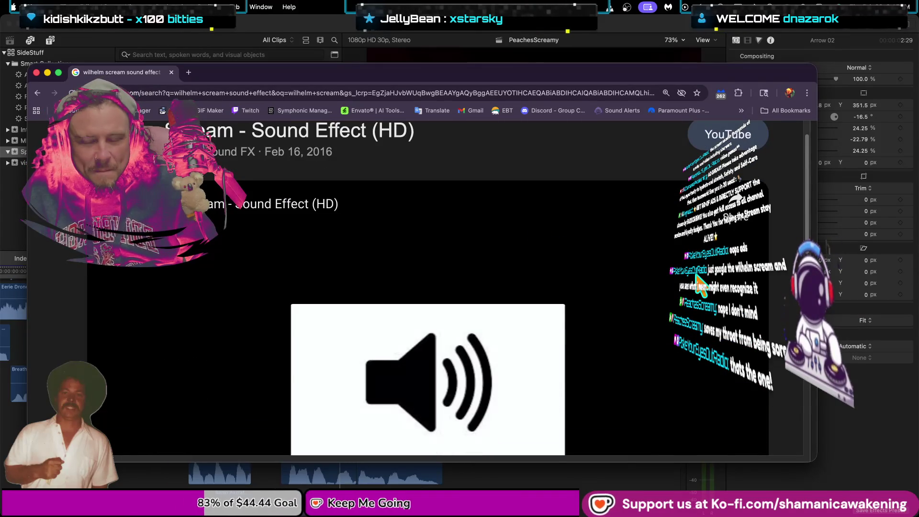
pyautogui.scroll(-5, 698, 282)
pyautogui.scroll(4, 718, 234)
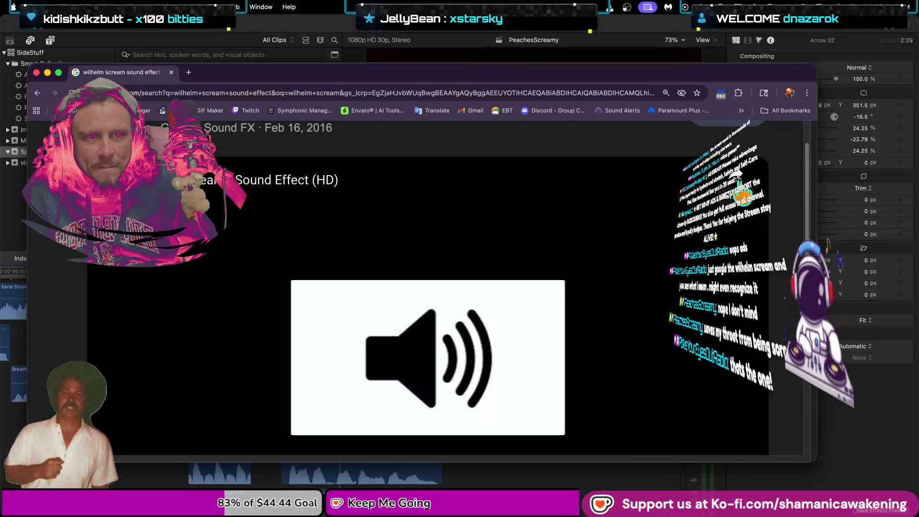
pyautogui.click(739, 191)
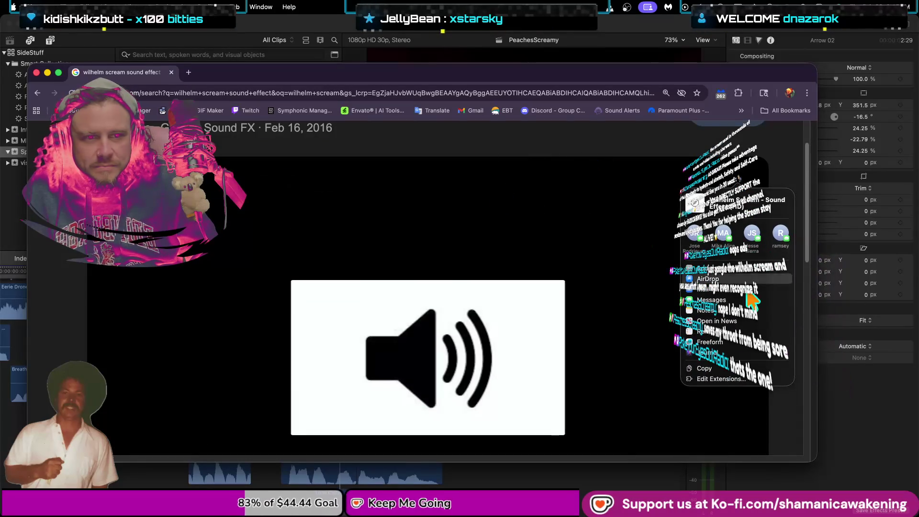
pyautogui.press('Escape')
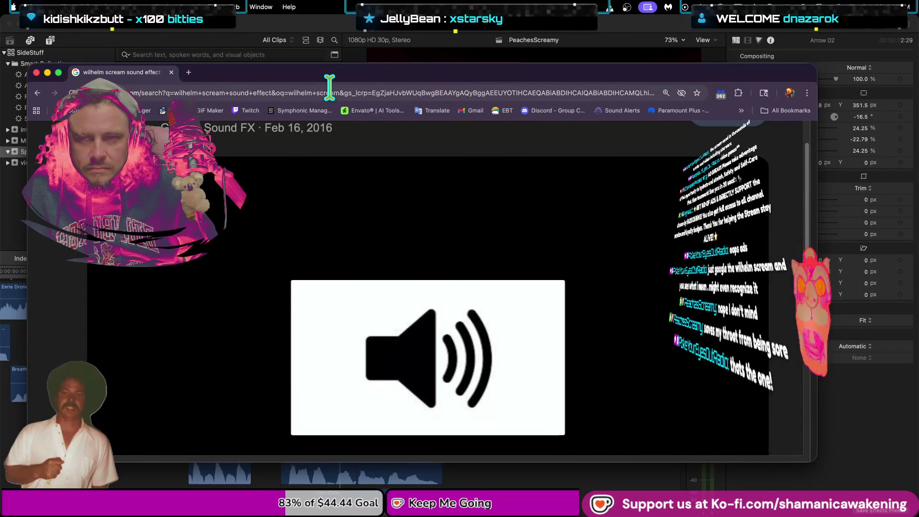
pyautogui.click(740, 111)
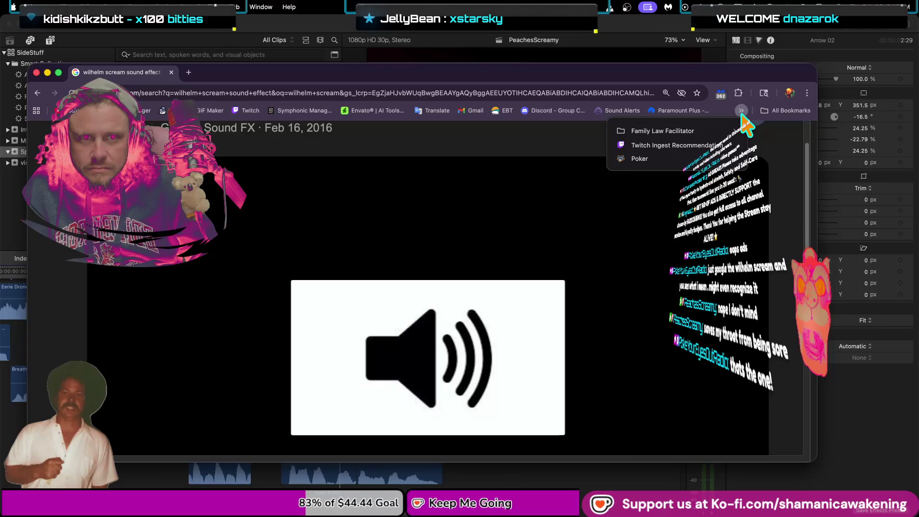
pyautogui.click(742, 112)
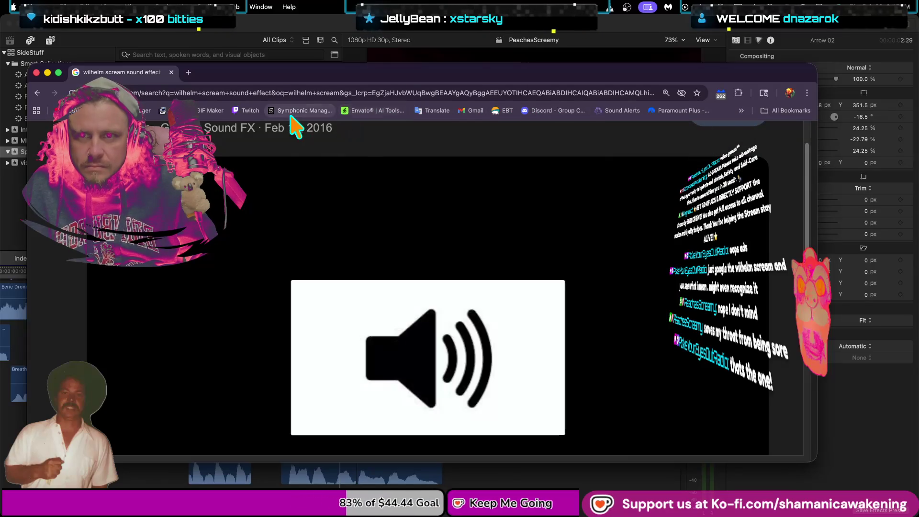
pyautogui.click(311, 94)
# Search Google for 'youtube to mp3'
pyautogui.write('youtube to')
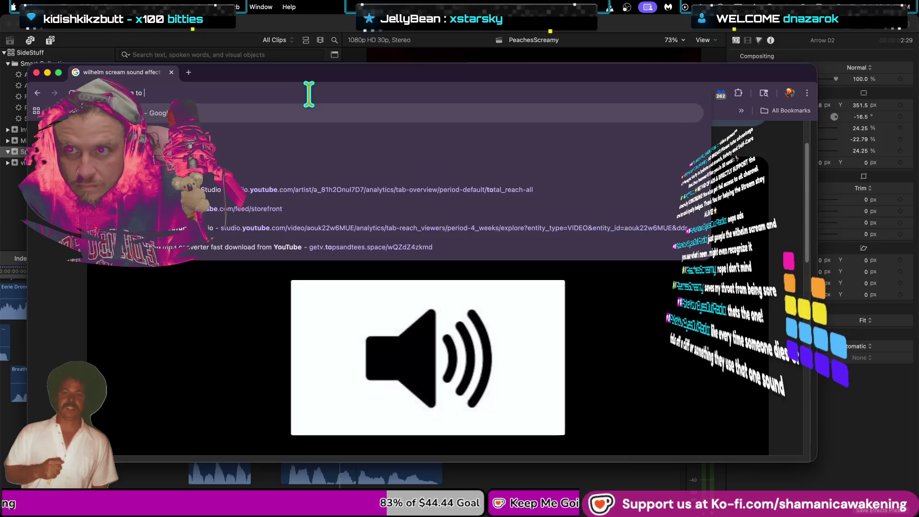
pyautogui.write(' m')
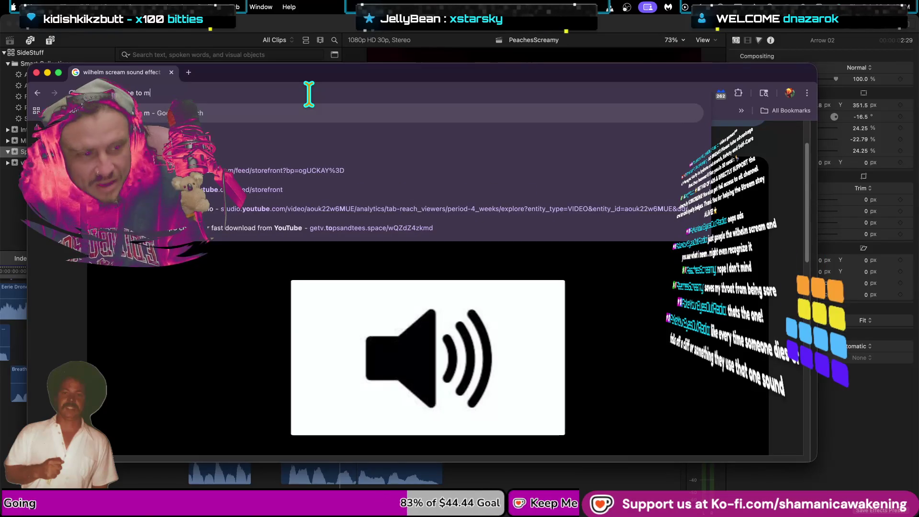
pyautogui.write('p3')
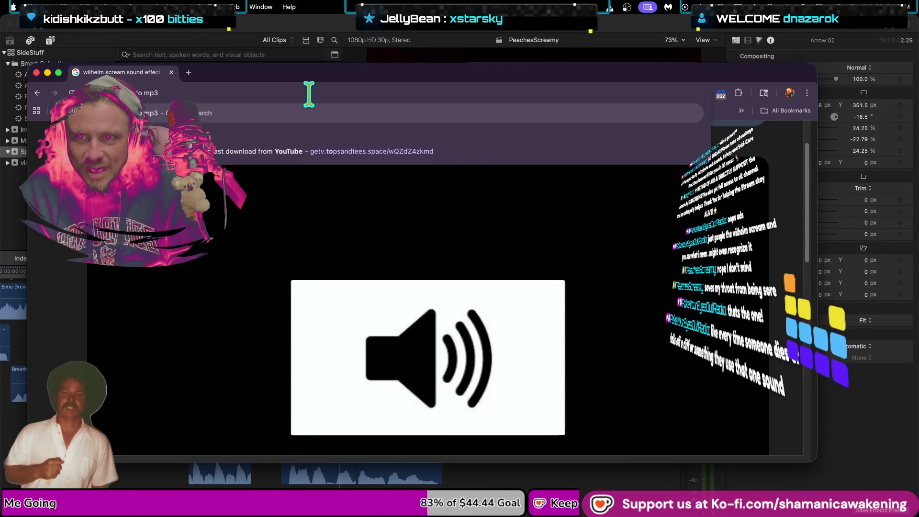
pyautogui.press('Return')
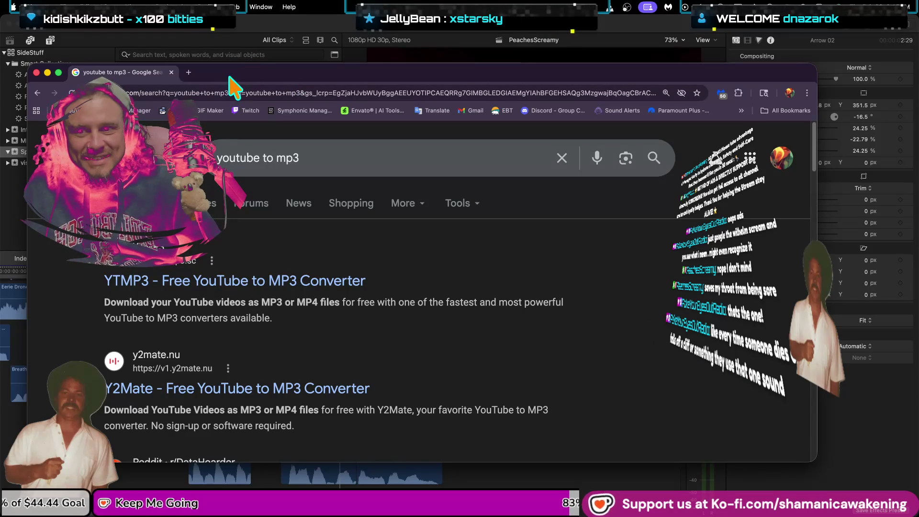
# Open YTMP3 and submit the pasted Wilhelm Scream video link for conversion
pyautogui.click(204, 282)
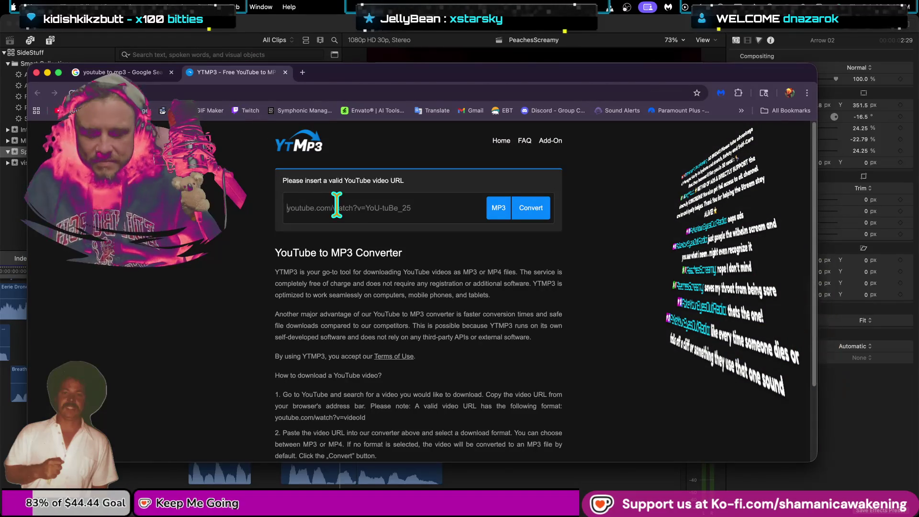
pyautogui.click(336, 206)
pyautogui.write('https://youtu.be/r6JK-gRELI0')
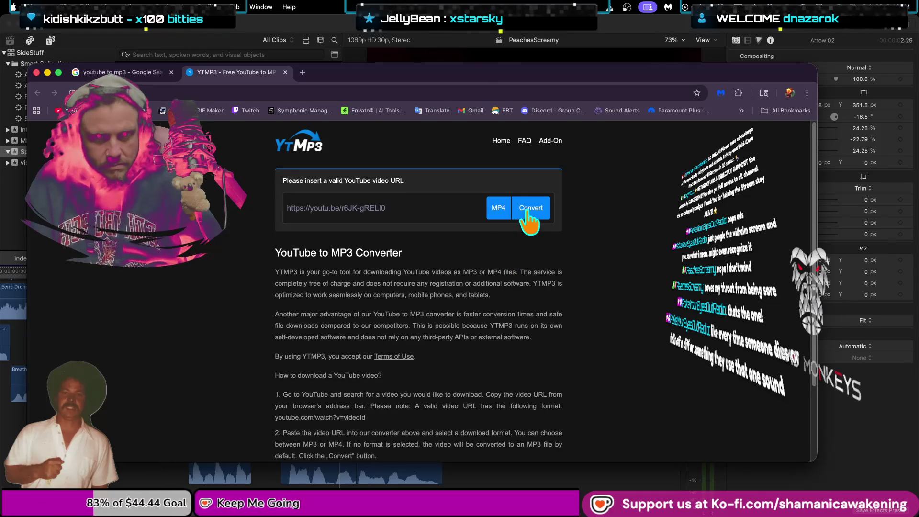
pyautogui.click(528, 211)
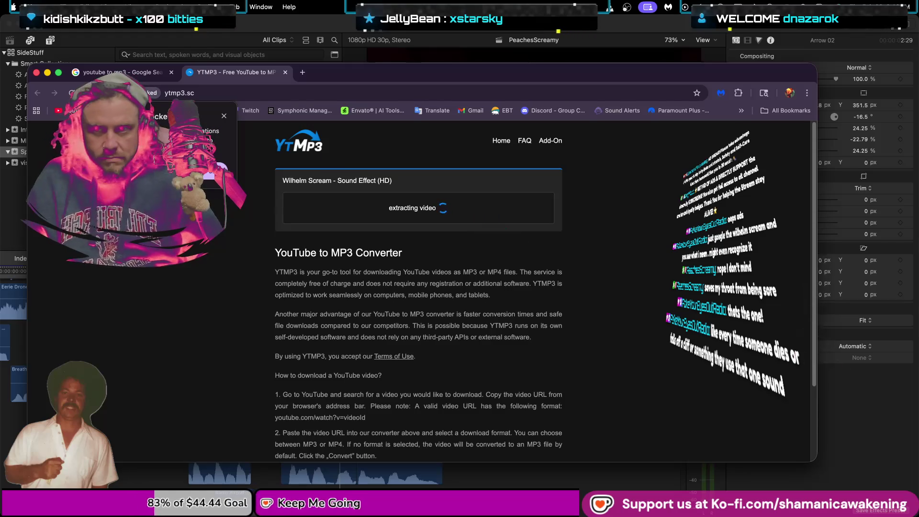
# Dismiss the extension popup, reload YTMP3, and convert the pasted video link again
pyautogui.click(211, 174)
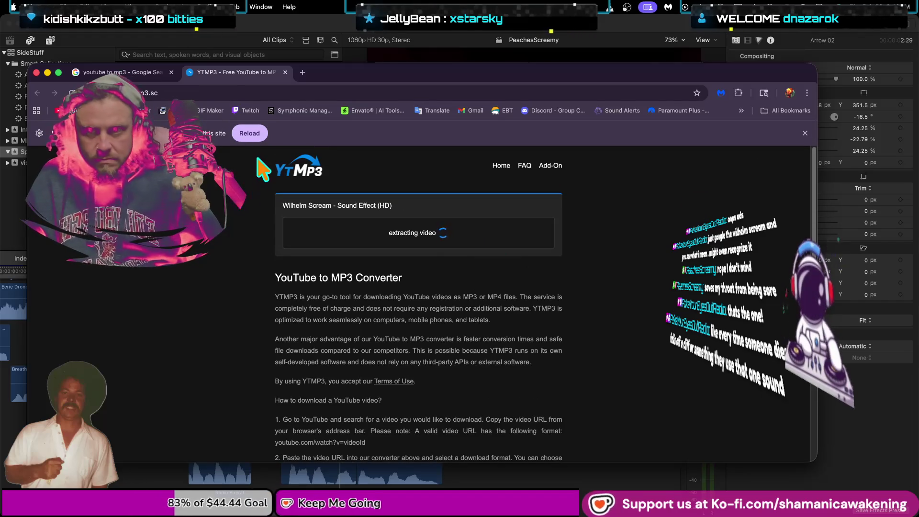
pyautogui.click(249, 133)
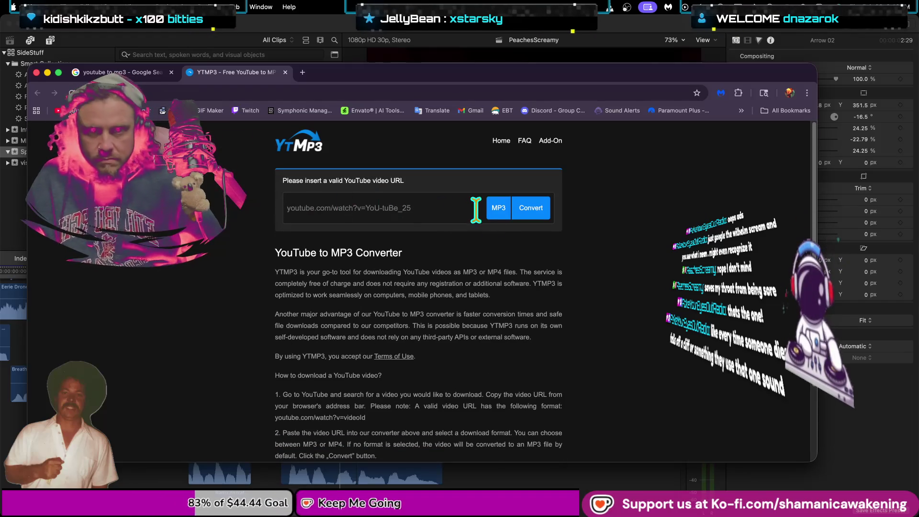
pyautogui.click(519, 210)
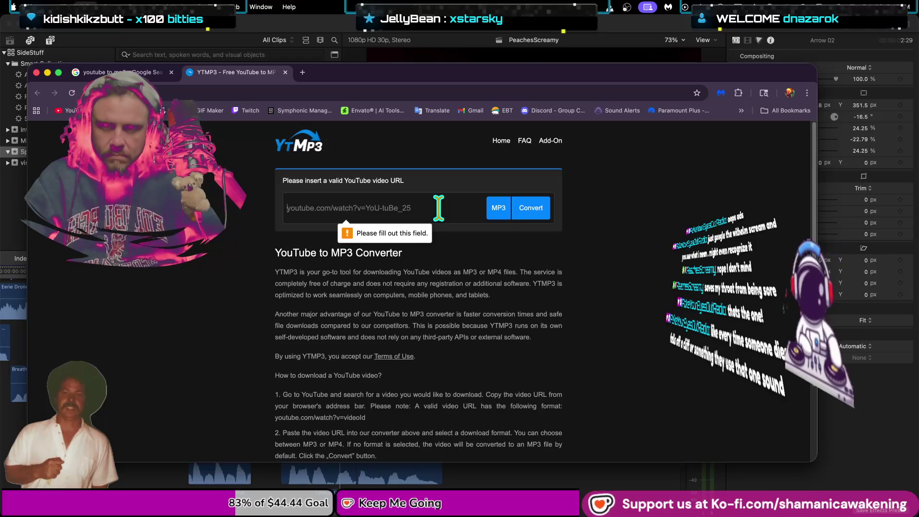
pyautogui.write('https://youtu.be/r6JK-gRELI0')
pyautogui.click(533, 210)
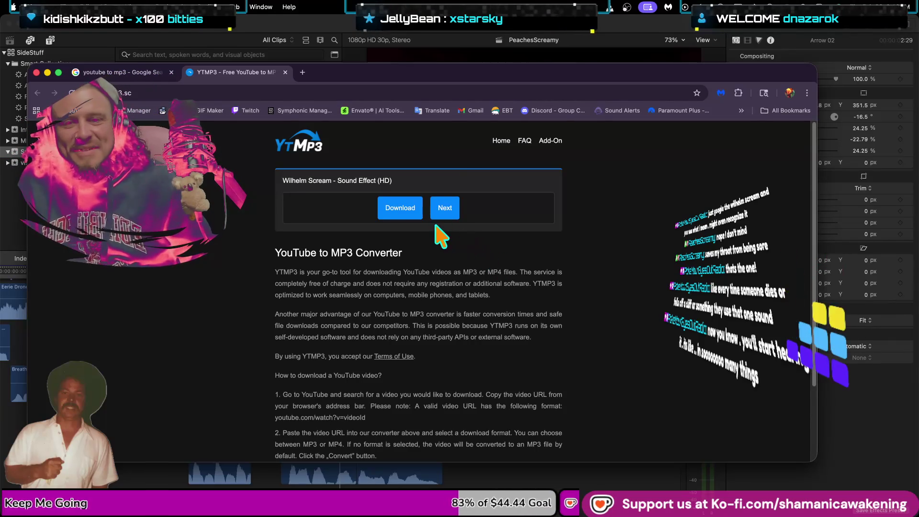
# Start the MP3 download, close the stray blank tab, and pick the Extreme drive as save location
pyautogui.click(400, 215)
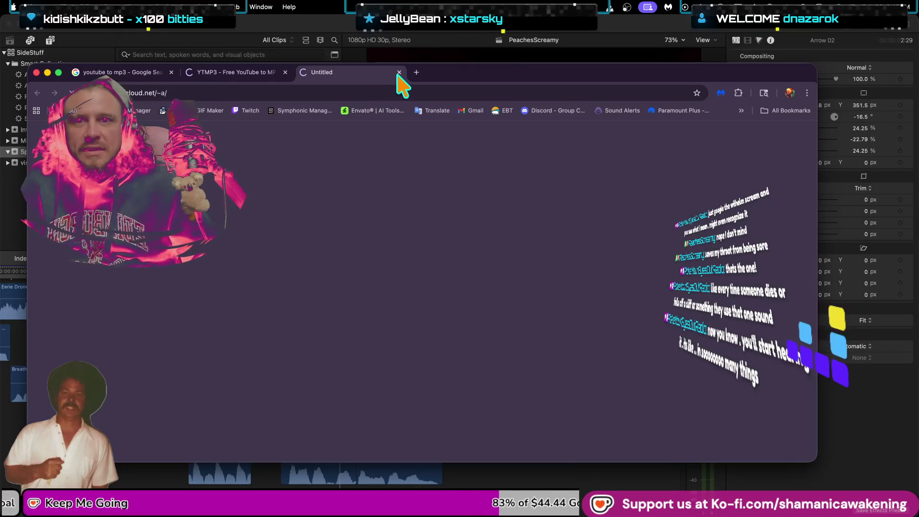
pyautogui.click(399, 72)
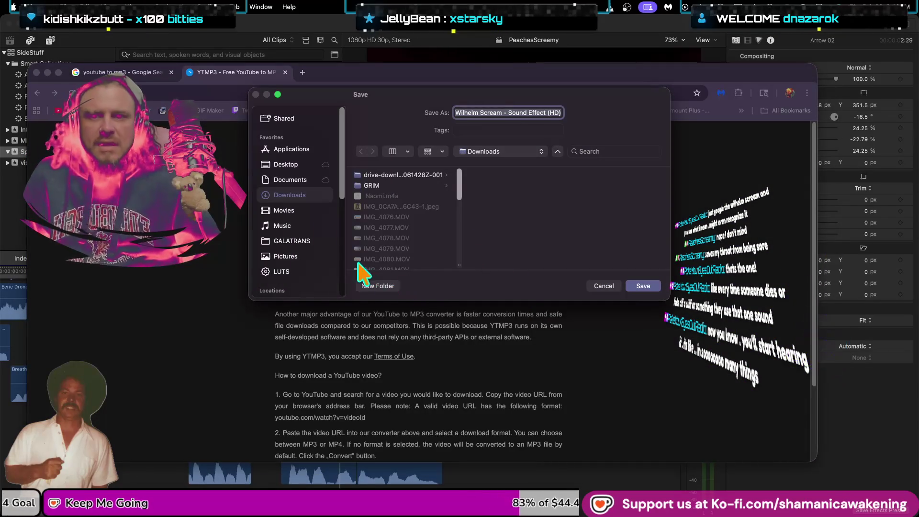
pyautogui.scroll(-5, 293, 268)
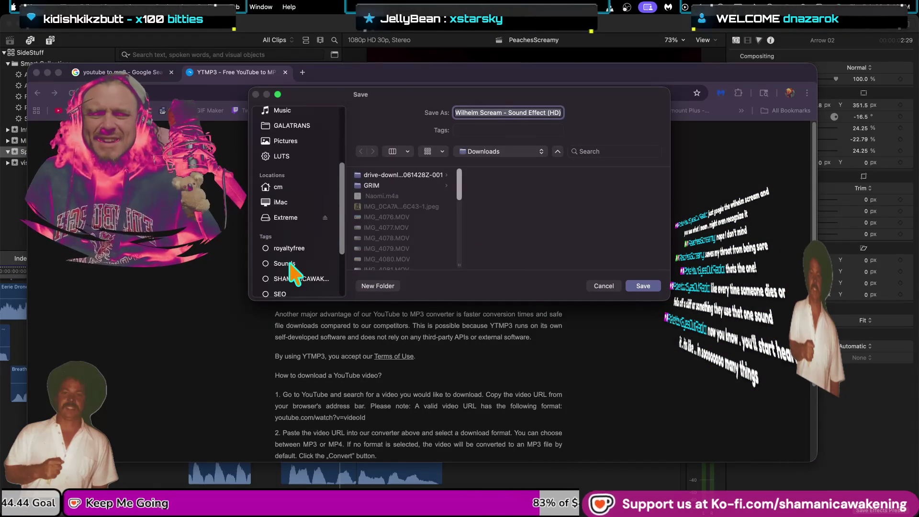
pyautogui.click(291, 219)
pyautogui.scroll(-5, 424, 261)
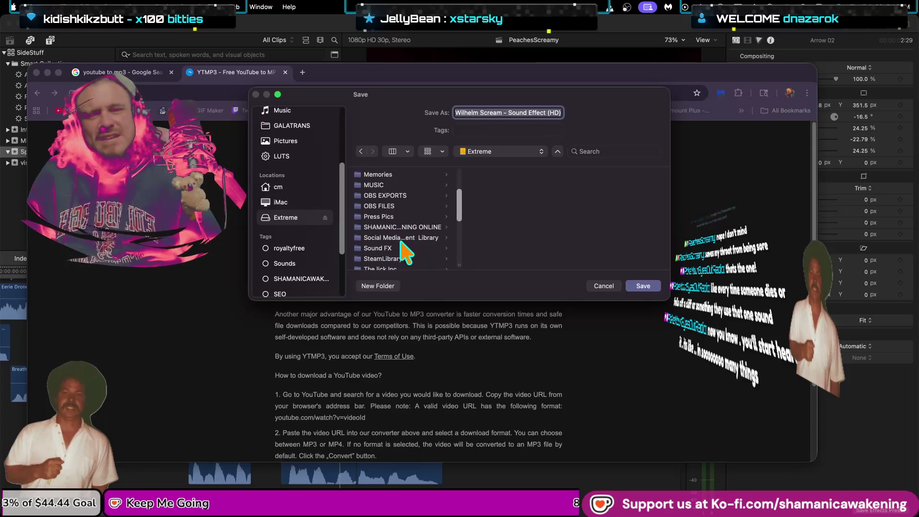
pyautogui.scroll(-5, 401, 244)
pyautogui.scroll(4, 409, 218)
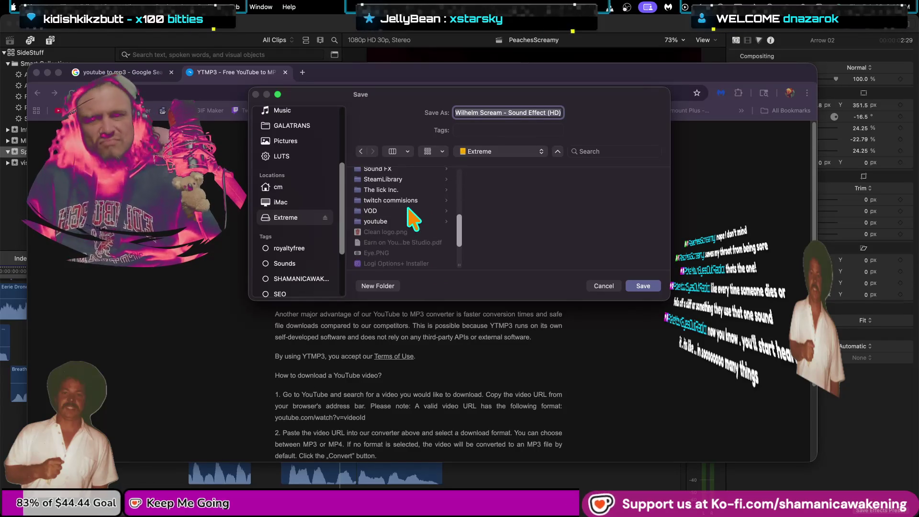
pyautogui.scroll(1, 431, 237)
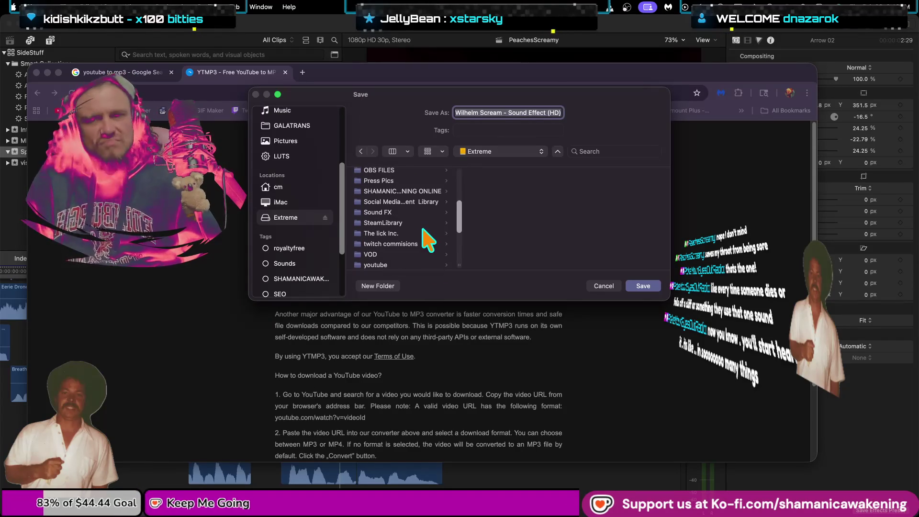
pyautogui.scroll(2, 428, 234)
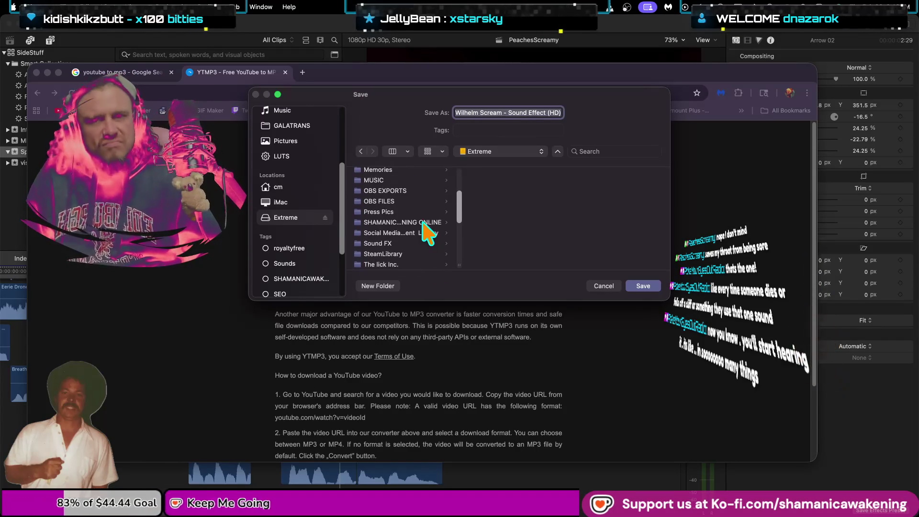
pyautogui.scroll(-3, 427, 233)
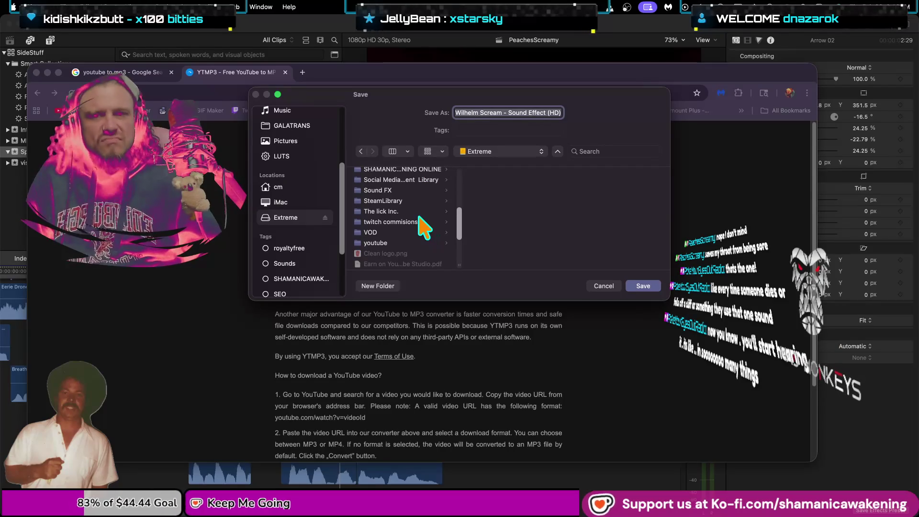
pyautogui.scroll(3, 424, 225)
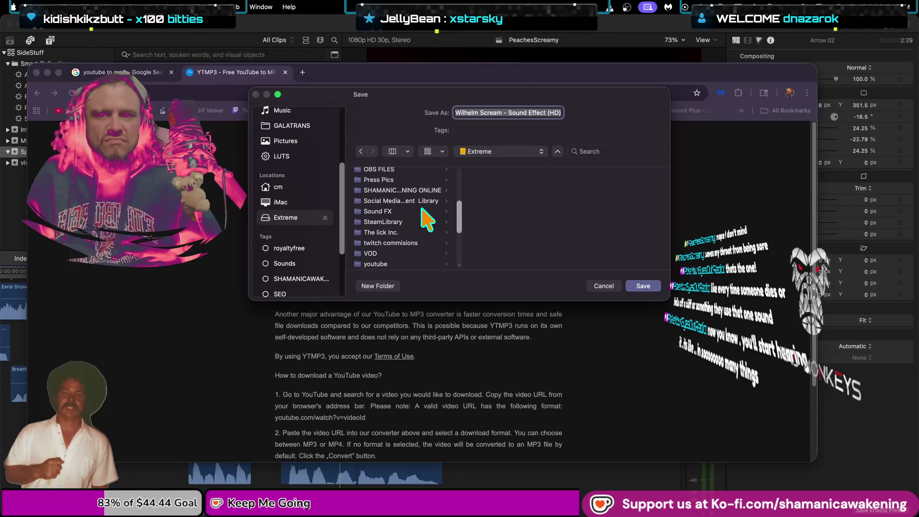
pyautogui.scroll(-1, 424, 217)
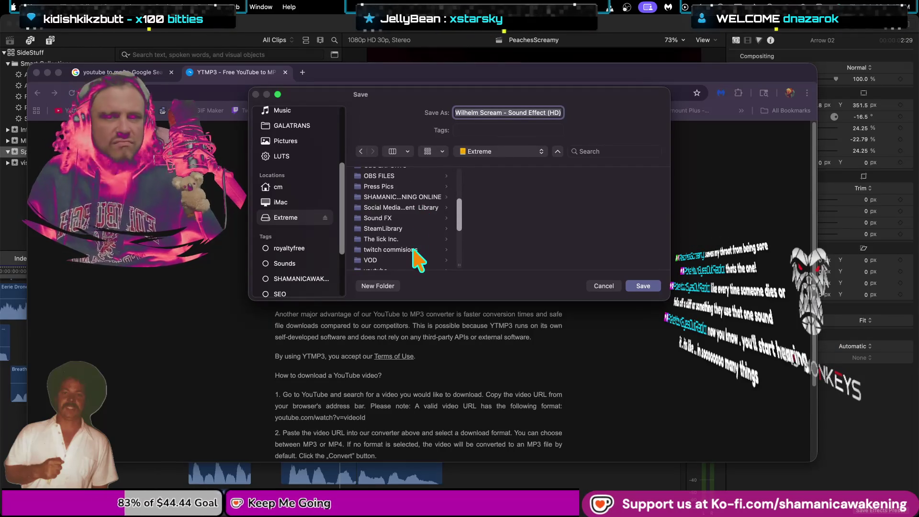
# Save the Wilhelm Scream MP3 into twitch commisions > Peachy > INTRO SOUNDS
pyautogui.click(414, 250)
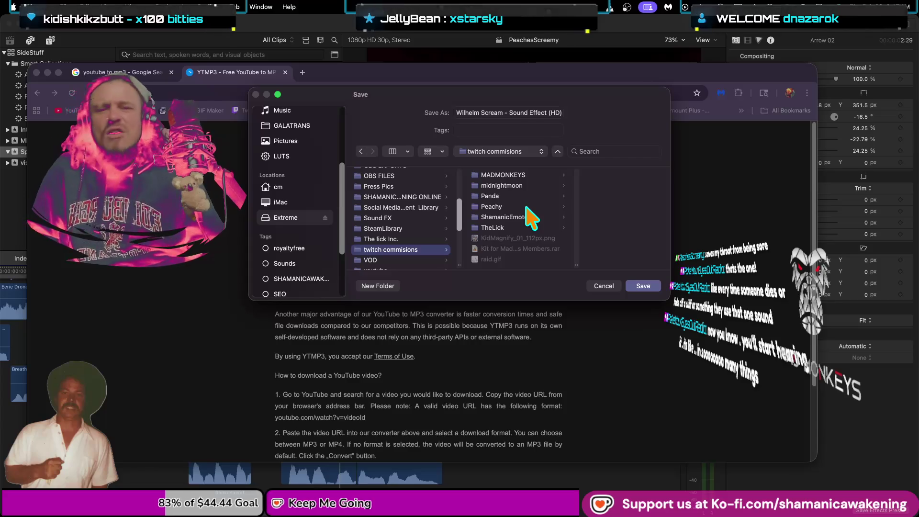
pyautogui.click(507, 218)
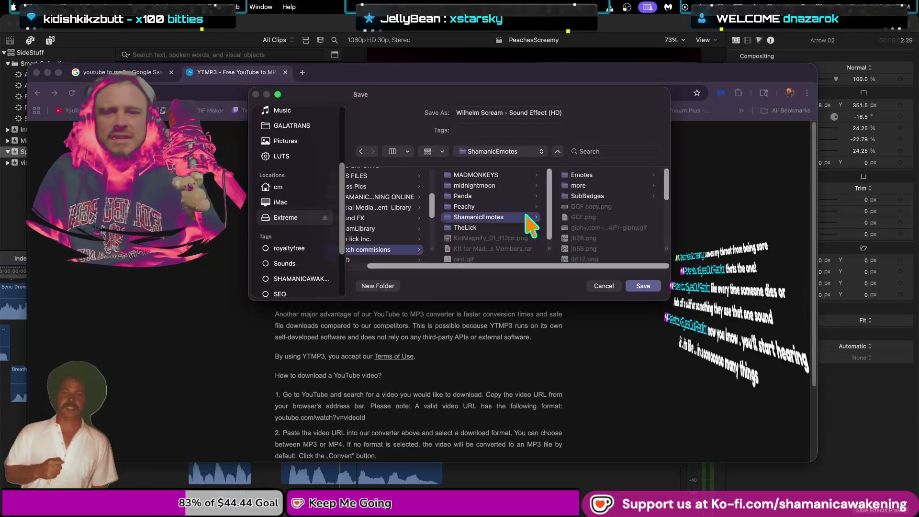
pyautogui.click(509, 196)
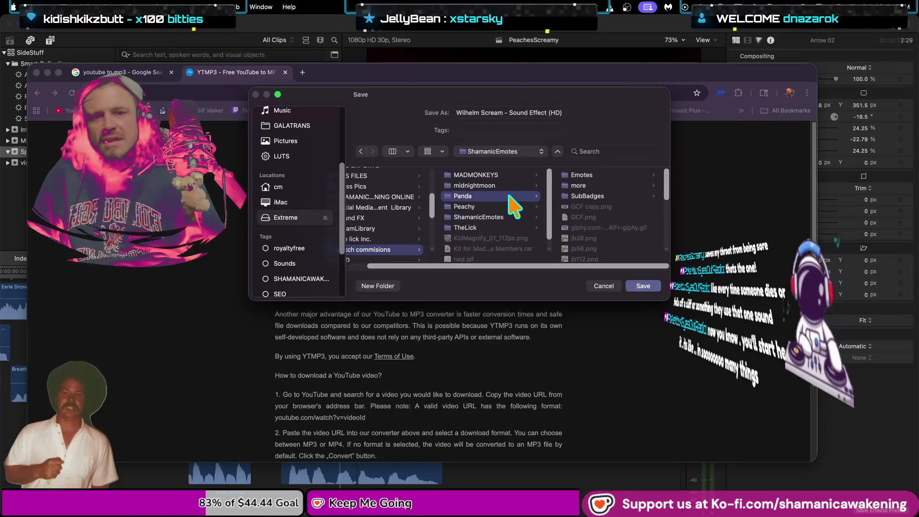
pyautogui.click(507, 209)
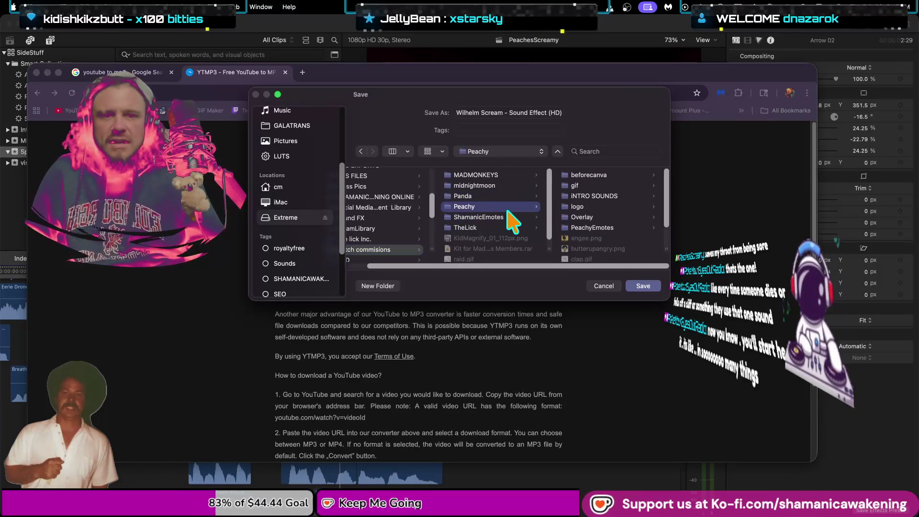
pyautogui.click(613, 196)
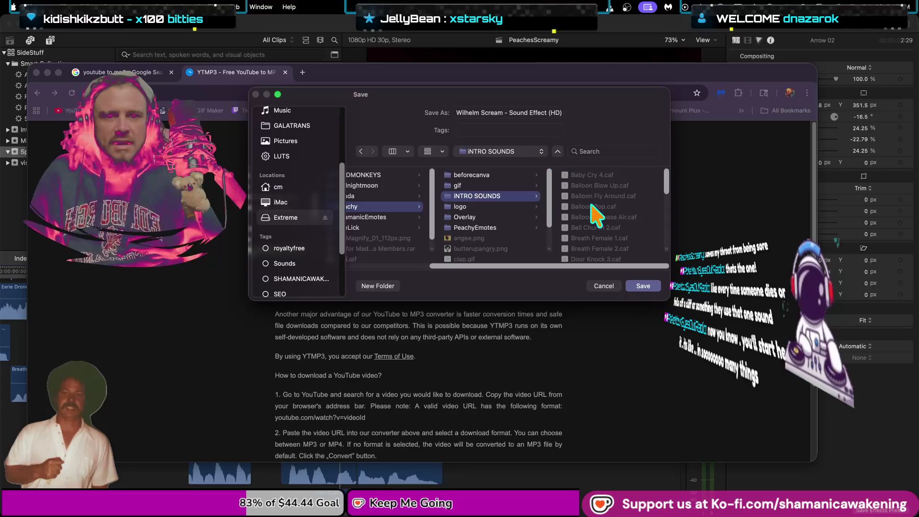
pyautogui.click(646, 286)
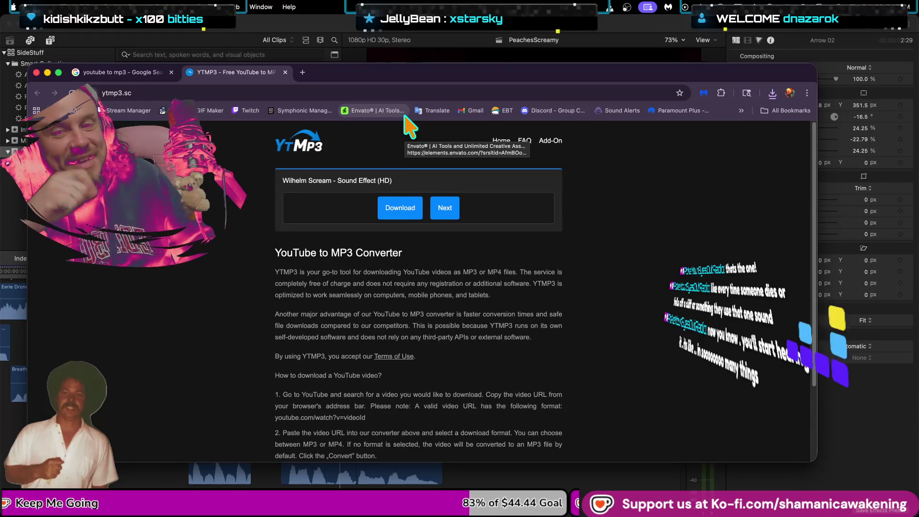
# Close the YTMP3 tab, shrink and move the Chrome window, then hide it to reveal Final Cut Pro
pyautogui.click(286, 73)
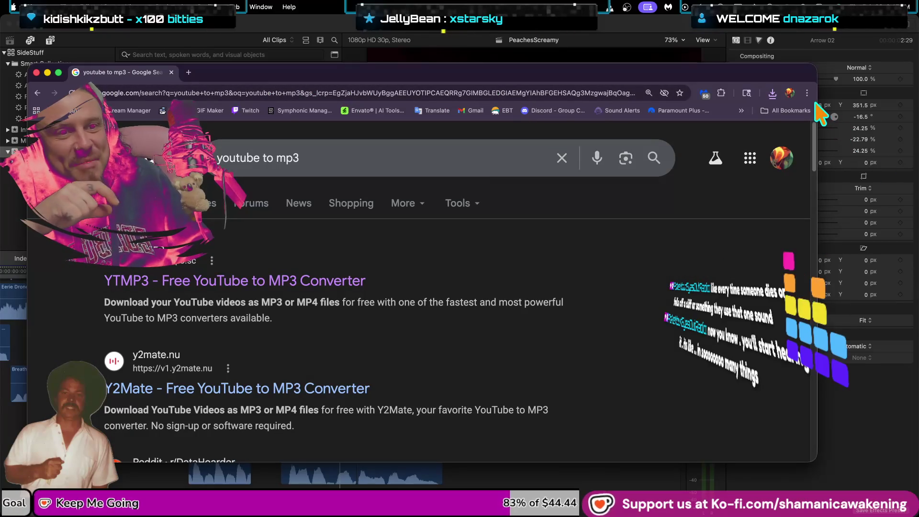
pyautogui.moveTo(816, 106)
pyautogui.mouseDown()
pyautogui.moveTo(718, 157)
pyautogui.moveTo(478, 190)
pyautogui.mouseUp()
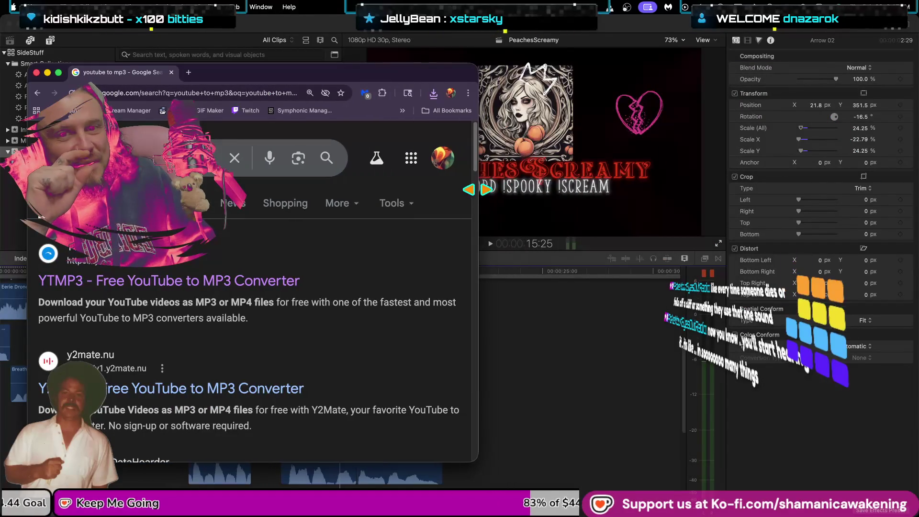
pyautogui.moveTo(339, 78)
pyautogui.mouseDown()
pyautogui.moveTo(667, 72)
pyautogui.moveTo(766, 30)
pyautogui.mouseUp()
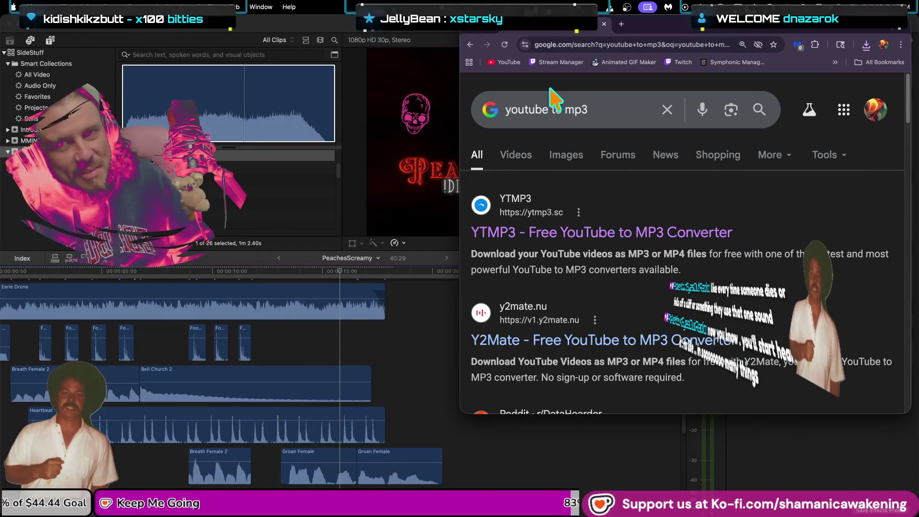
pyautogui.click(470, 29)
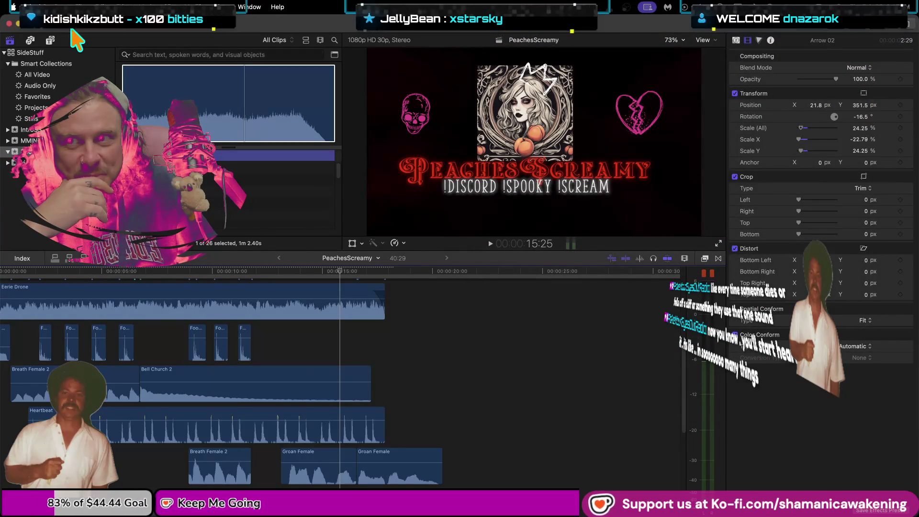
# Import the Wilhelm Scream MP3 into the Spooky Intro 1 event
pyautogui.press('super+i')
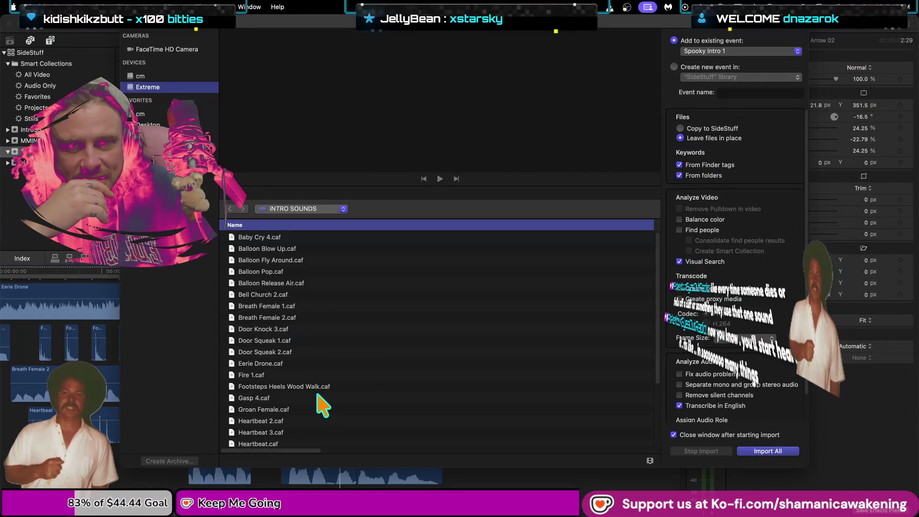
pyautogui.scroll(-5, 330, 392)
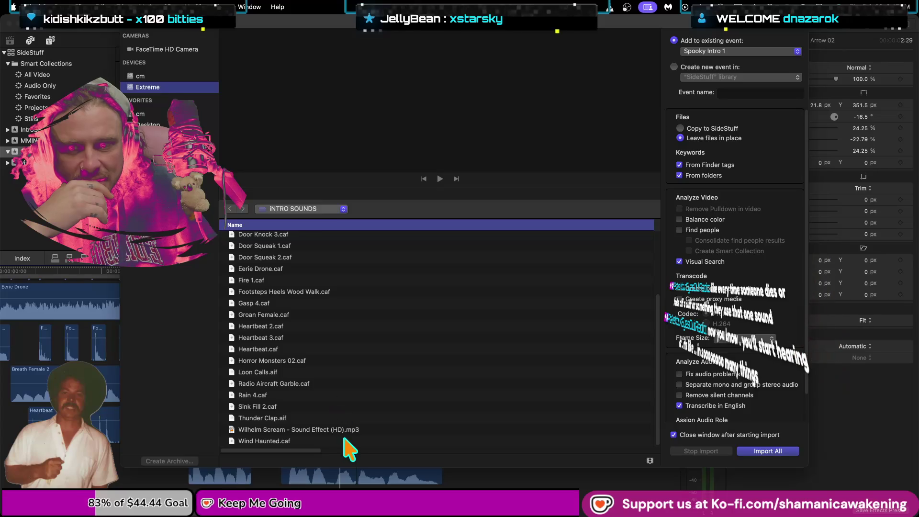
pyautogui.click(348, 429)
pyautogui.click(746, 451)
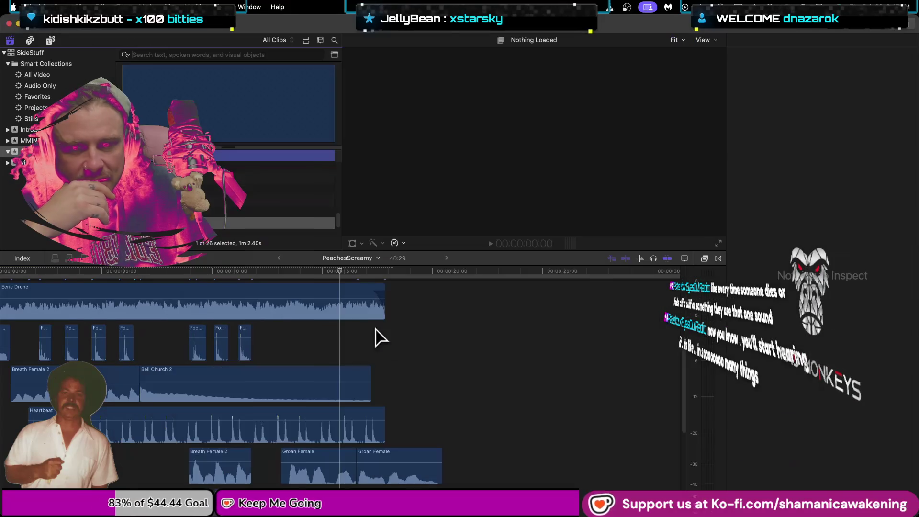
# Reopen the clip inspector and scrub the playhead back to about 11 seconds
pyautogui.press('super+4')
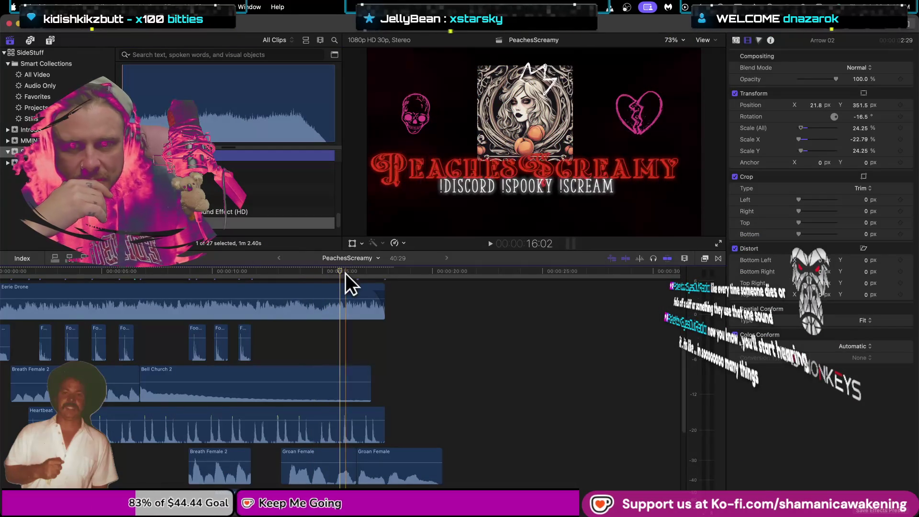
pyautogui.click(269, 277)
pyautogui.moveTo(268, 281)
pyautogui.mouseDown()
pyautogui.moveTo(245, 283)
pyautogui.moveTo(254, 283)
pyautogui.mouseUp()
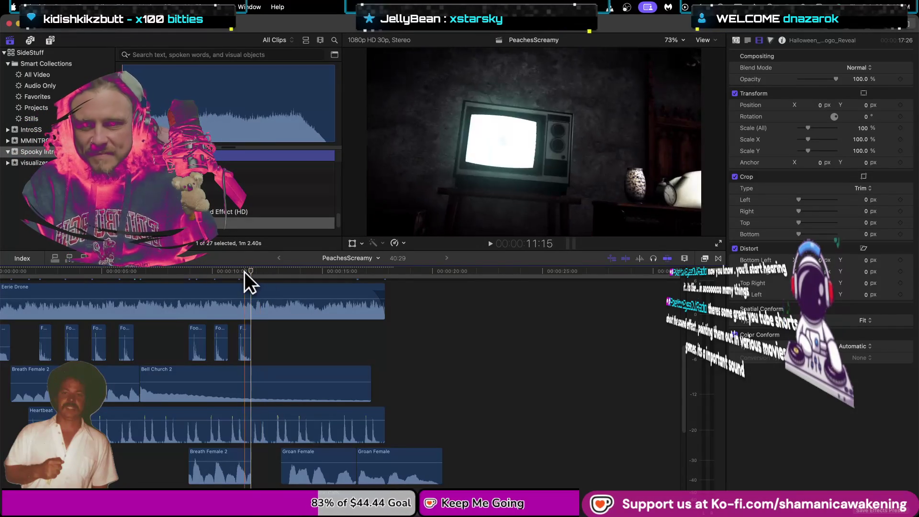
# Zoom out the timeline, nudge the Thunder Clap clip later, and preview its timing
pyautogui.scroll(-5, 248, 271)
pyautogui.scroll(-3, 308, 426)
pyautogui.press('super+minus')
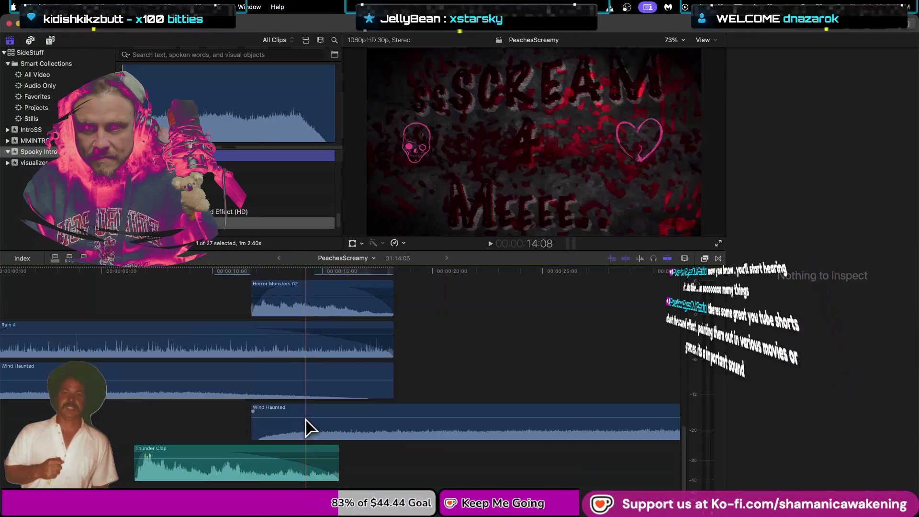
pyautogui.scroll(3, 216, 454)
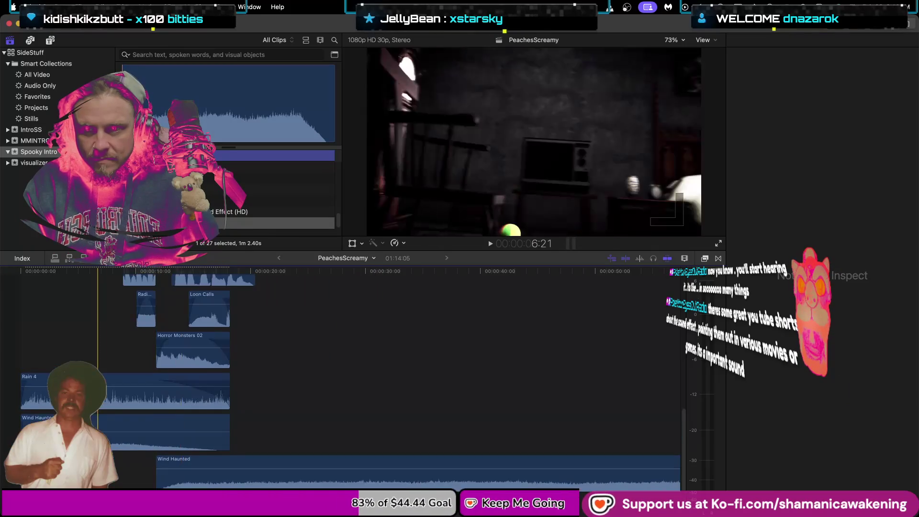
pyautogui.scroll(-3, 152, 390)
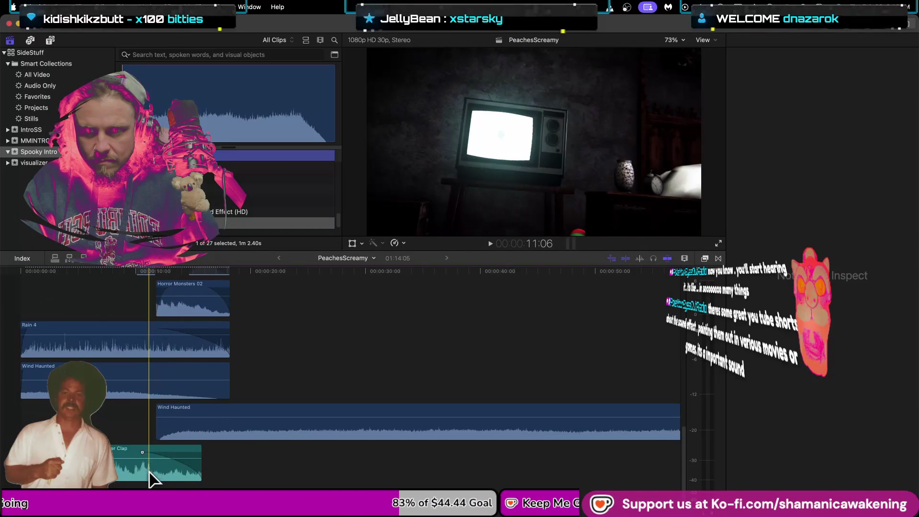
pyautogui.moveTo(146, 476); pyautogui.dragTo(200, 477)
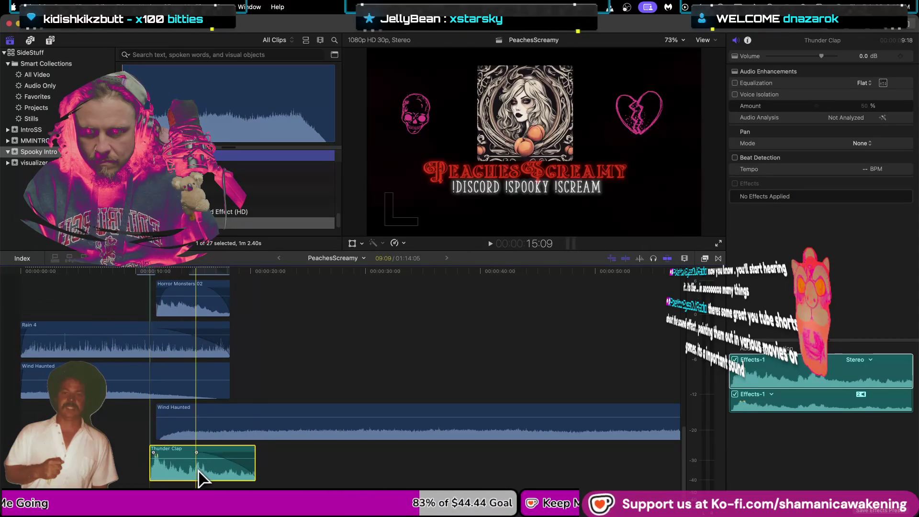
pyautogui.click(139, 466)
pyautogui.press('space')
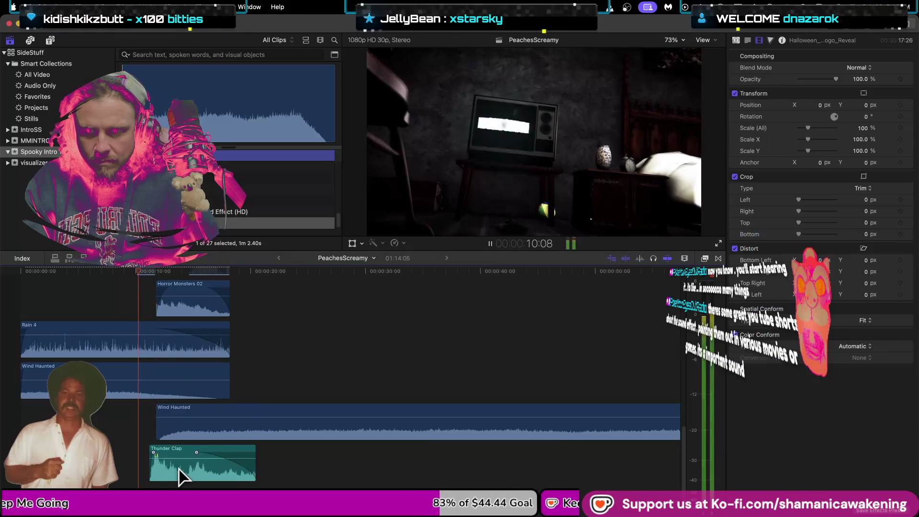
pyautogui.click(170, 476)
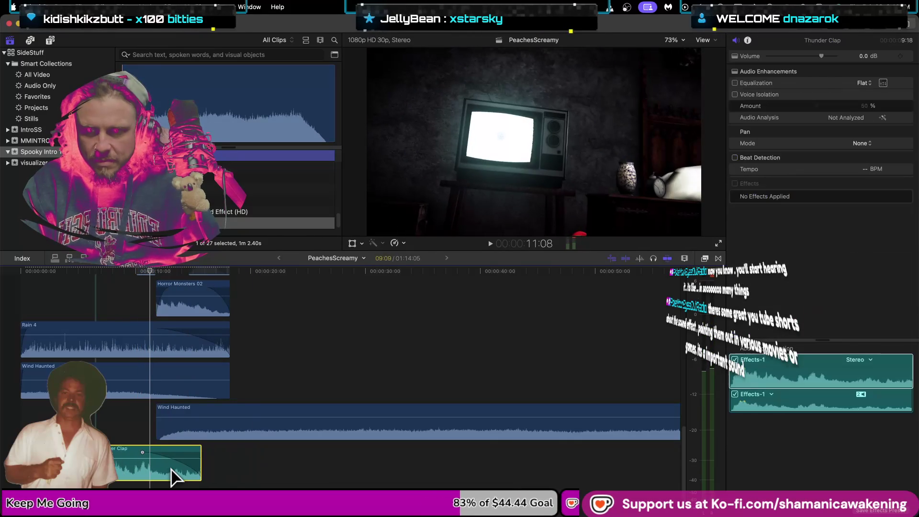
# Delete the long Wind Haunted clip, shortening the project to 40:29, and scrub to about 11 seconds
pyautogui.scroll(5, 173, 471)
pyautogui.scroll(10, 172, 471)
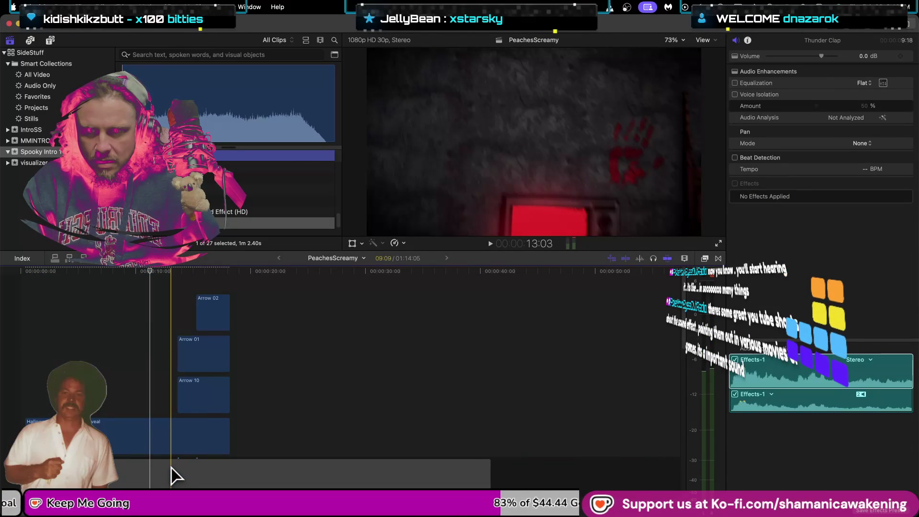
pyautogui.scroll(10, 172, 469)
pyautogui.scroll(-5, 172, 473)
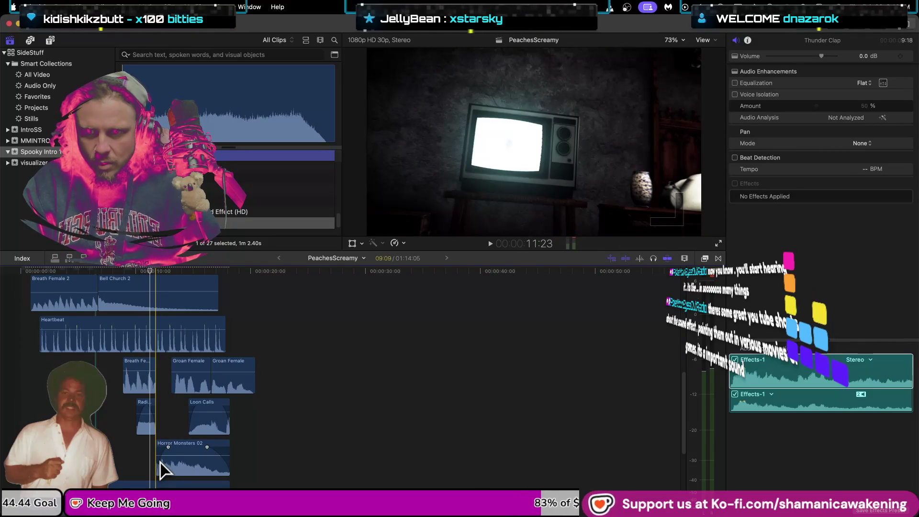
pyautogui.scroll(-15, 162, 470)
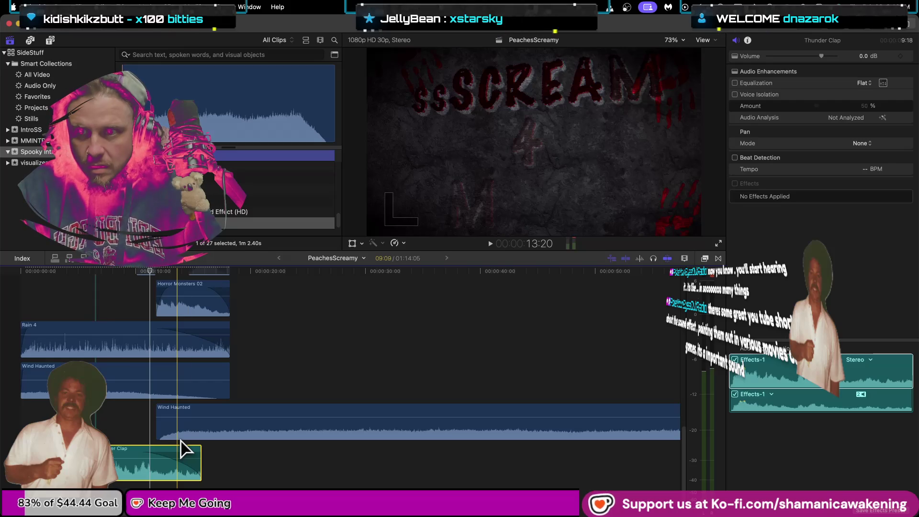
pyautogui.click(248, 421)
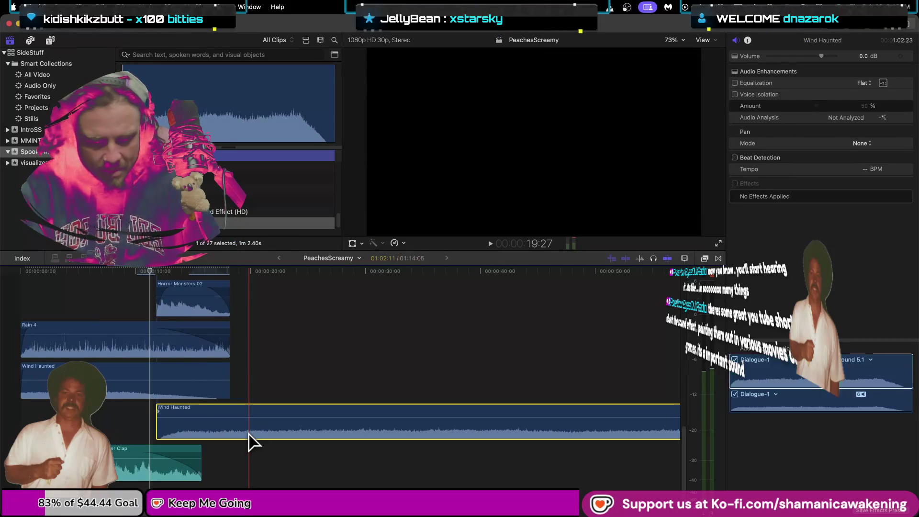
pyautogui.press('Delete')
pyautogui.moveTo(151, 270)
pyautogui.mouseDown()
pyautogui.moveTo(166, 270)
pyautogui.moveTo(157, 272)
pyautogui.mouseUp()
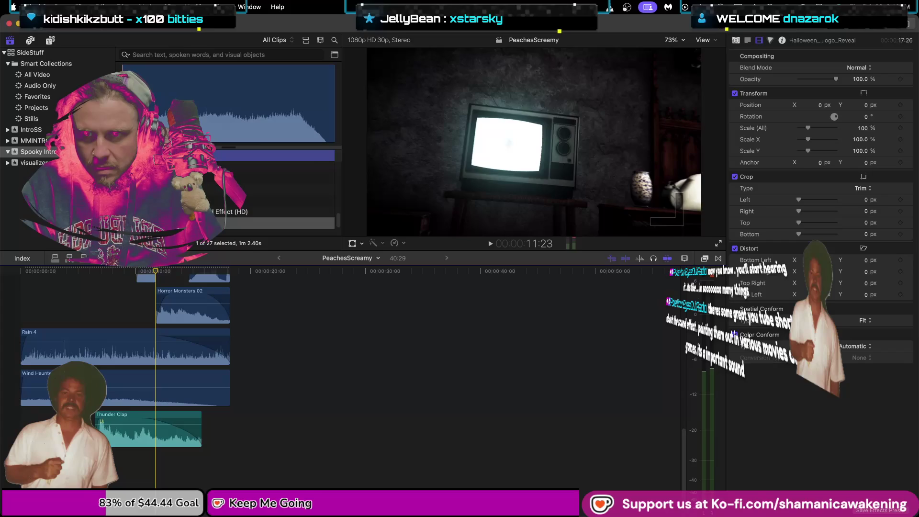
# Place the Wilhelm Scream clip above Thunder Clap near 11 seconds and play it from 10 seconds
pyautogui.click(272, 212)
pyautogui.moveTo(273, 211)
pyautogui.mouseDown()
pyautogui.moveTo(158, 426)
pyautogui.moveTo(185, 406)
pyautogui.moveTo(154, 436)
pyautogui.mouseUp()
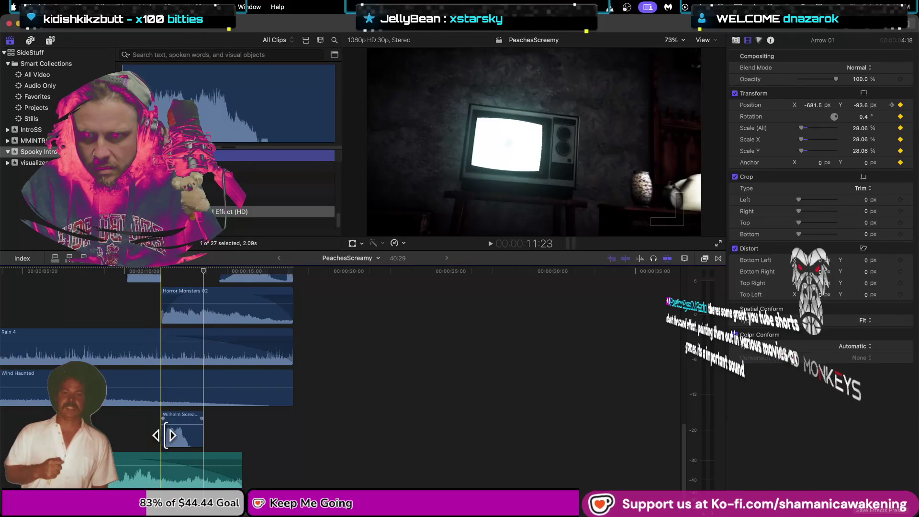
pyautogui.click(138, 439)
pyautogui.press('space')
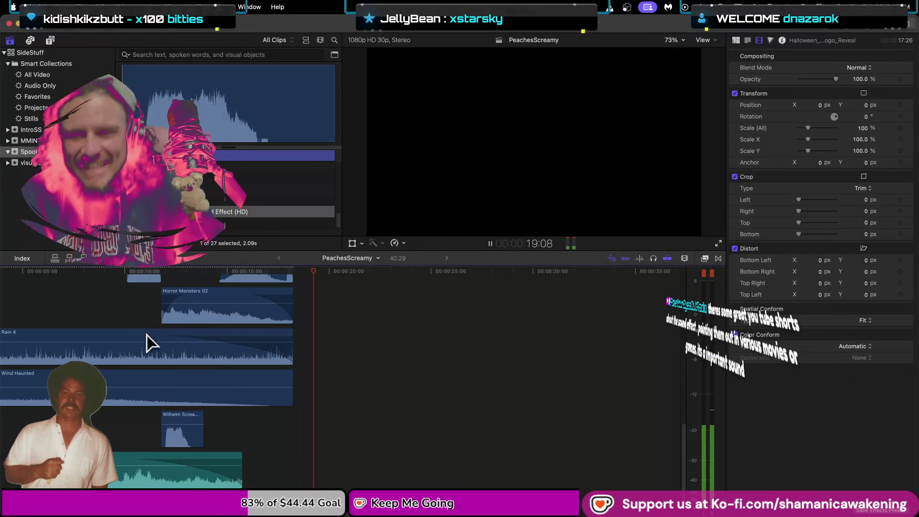
pyautogui.scroll(-10, 280, 406)
# Stop playback, return to the project start, enlarge the viewer, and hide the browser with Ctrl+Cmd+1
pyautogui.press('space')
pyautogui.click(398, 451)
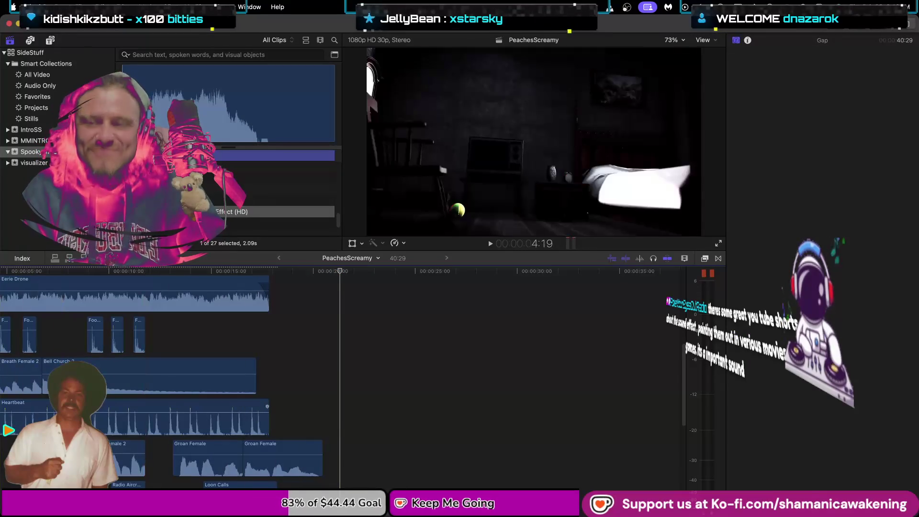
pyautogui.scroll(-10, 266, 447)
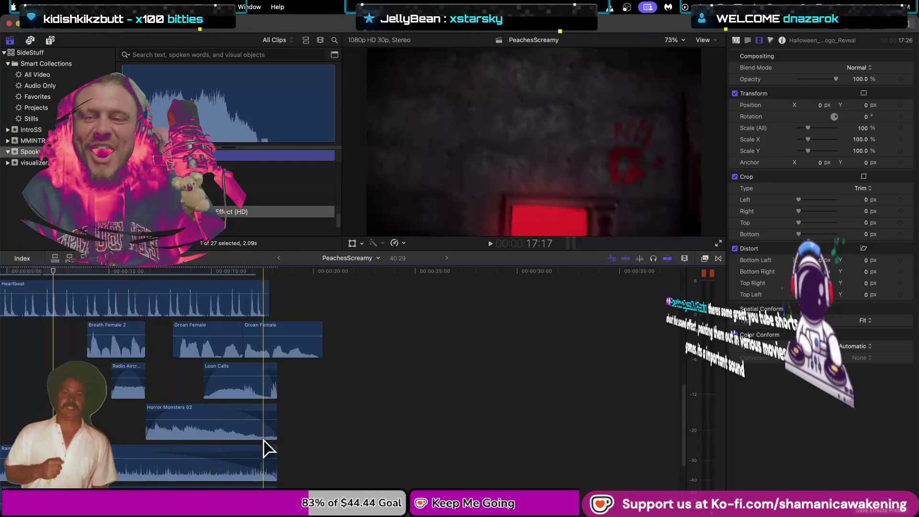
pyautogui.press('j')
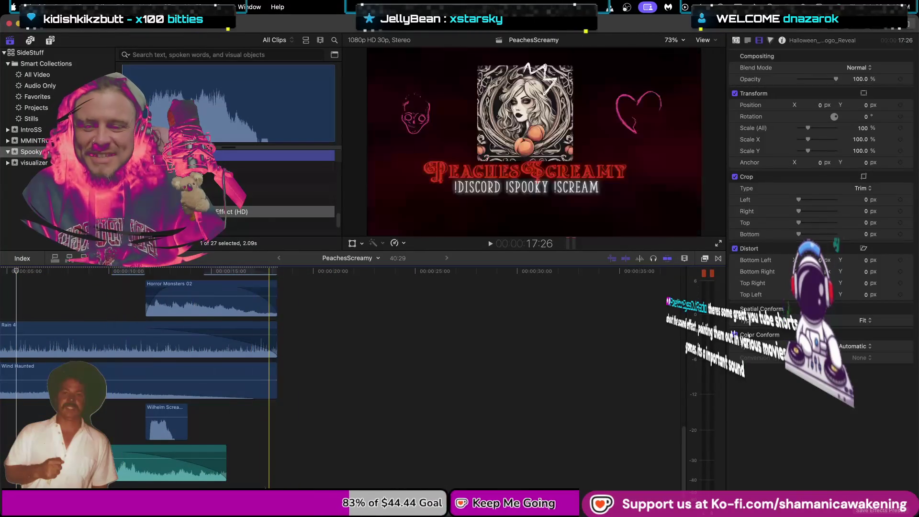
pyautogui.hscroll(-1, 335, 373)
pyautogui.press('Home')
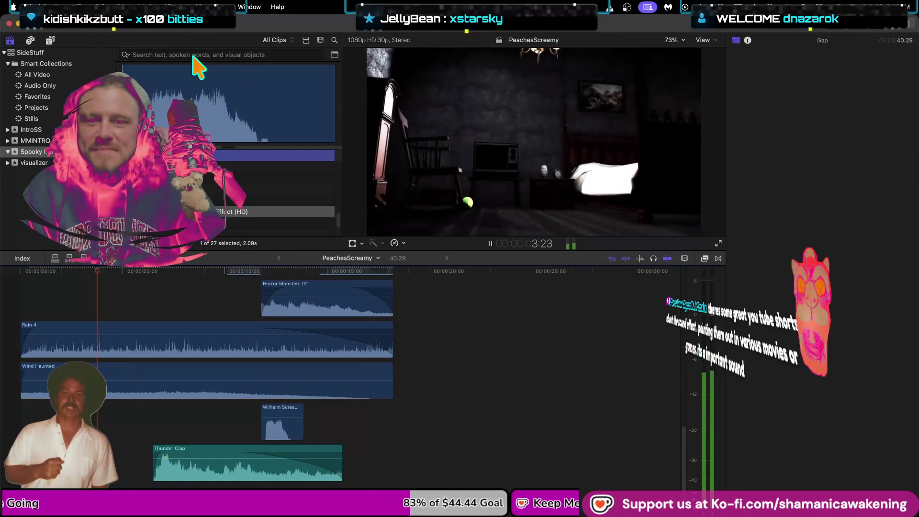
pyautogui.moveTo(432, 251); pyautogui.dragTo(435, 483)
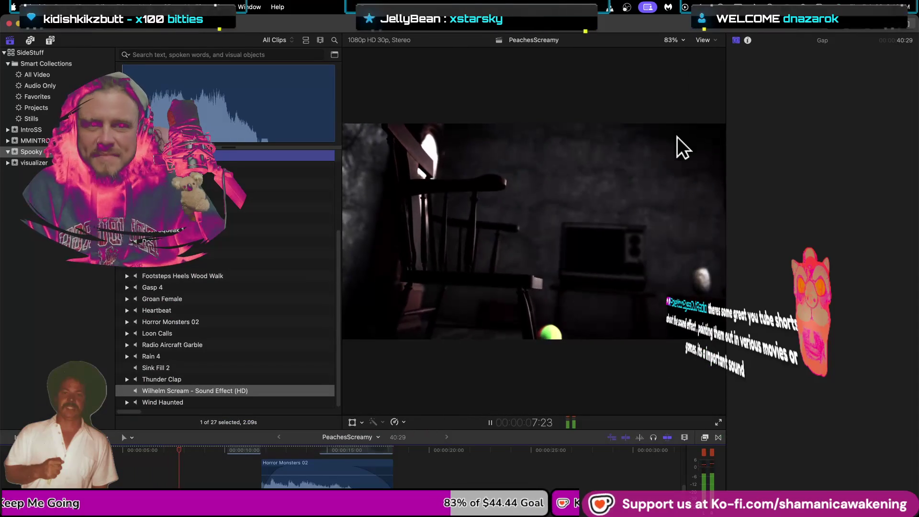
pyautogui.press('ctrl+super+1')
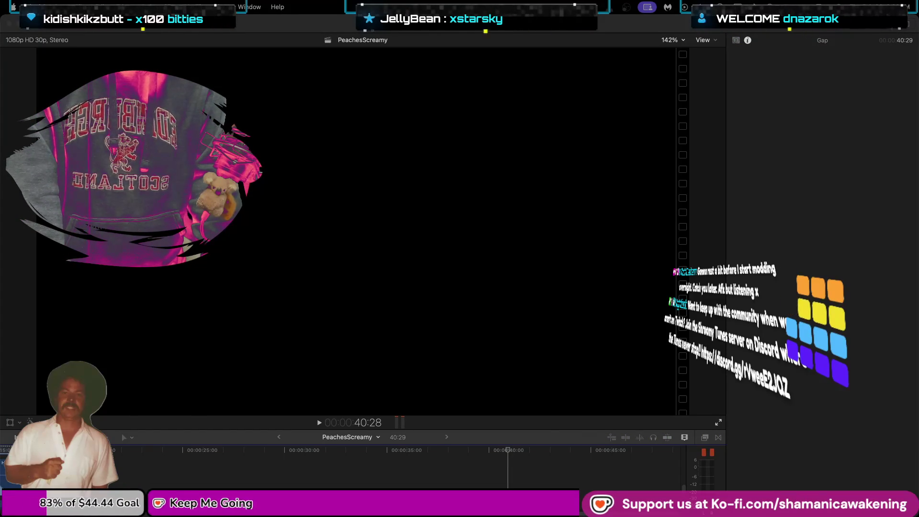
# Replay PeachesScreamy from the start, stop near 24 seconds, and enlarge the timeline area
pyautogui.click(668, 244)
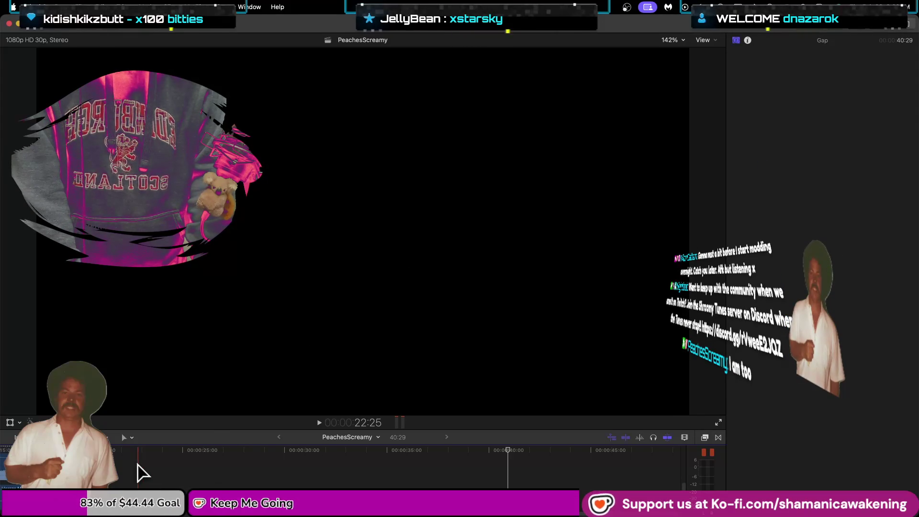
pyautogui.press('Home')
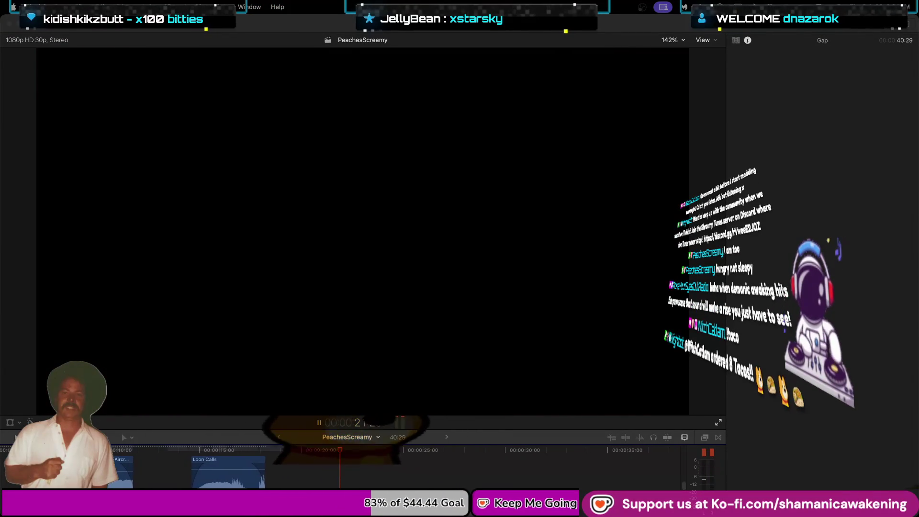
pyautogui.click(400, 482)
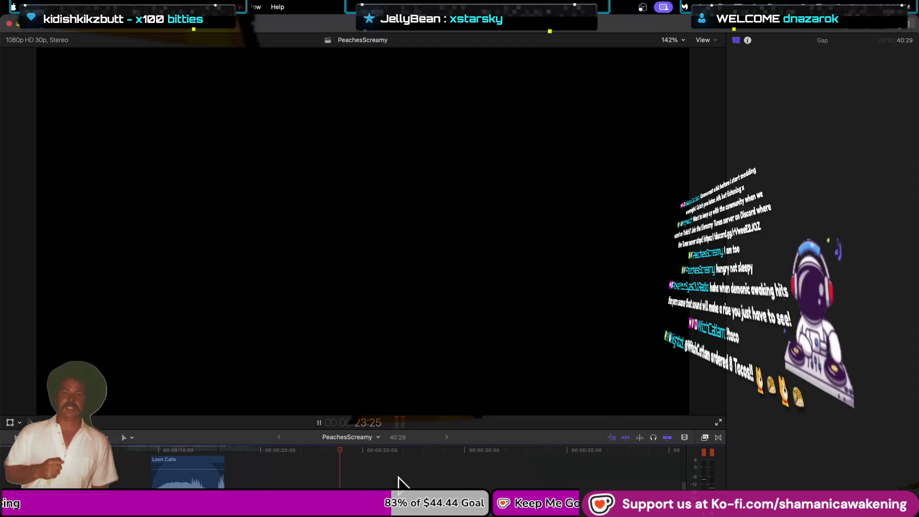
pyautogui.press('space')
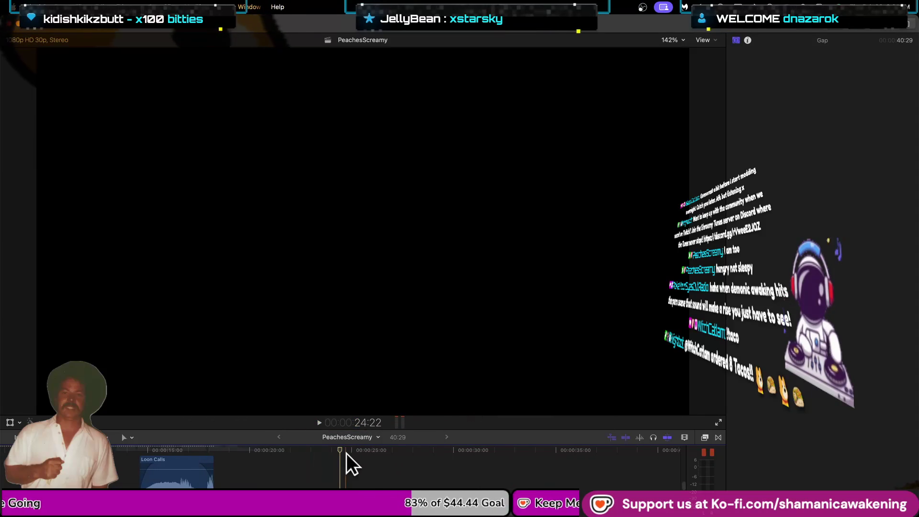
pyautogui.moveTo(352, 429); pyautogui.dragTo(358, 325)
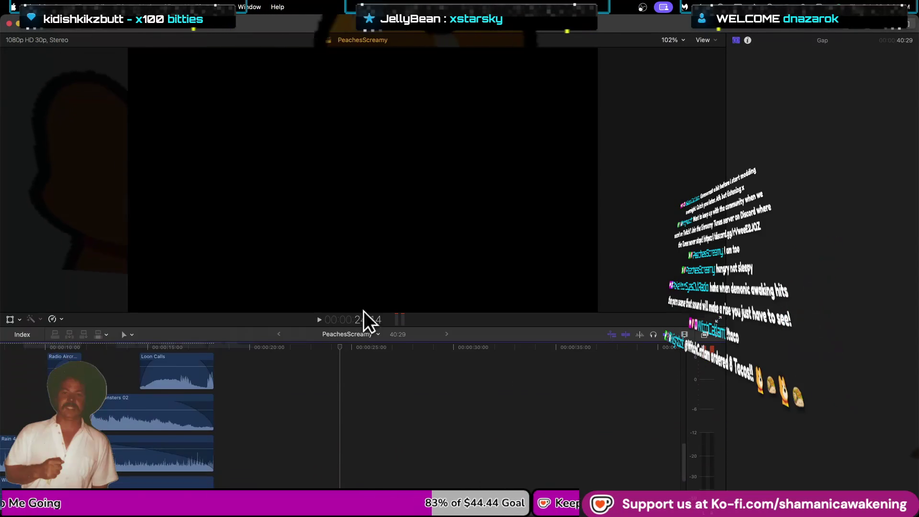
# Trim the end of the second Groan Female clip shorter and preview it from about 13 seconds
pyautogui.scroll(3, 214, 473)
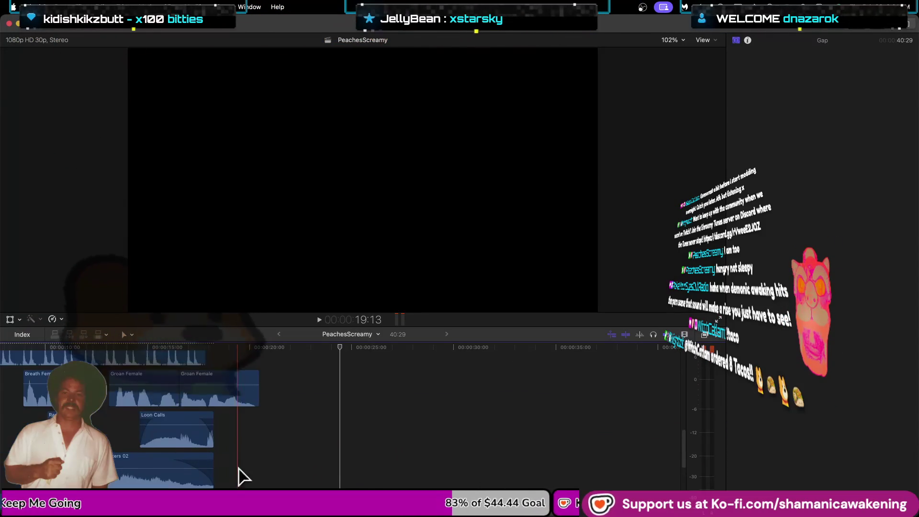
pyautogui.moveTo(259, 390)
pyautogui.mouseDown()
pyautogui.moveTo(214, 412)
pyautogui.moveTo(223, 412)
pyautogui.mouseUp()
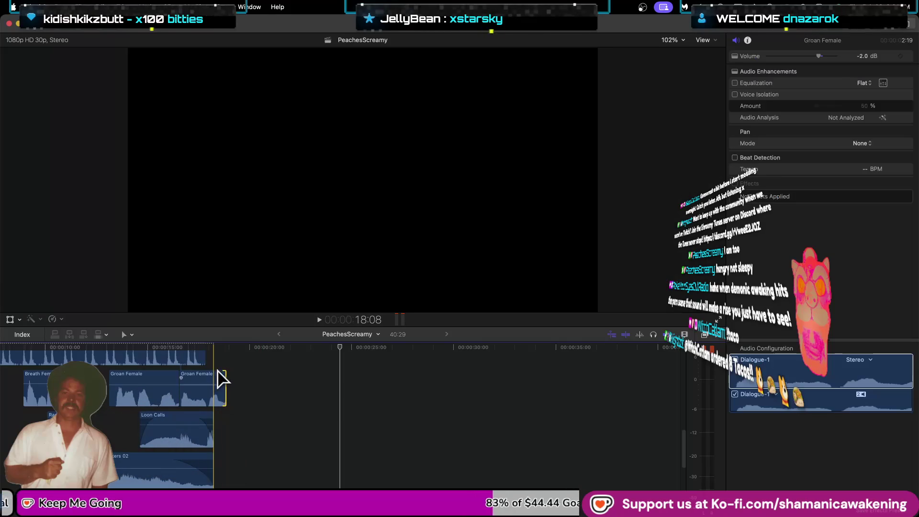
pyautogui.moveTo(224, 378); pyautogui.dragTo(214, 378)
pyautogui.click(109, 416)
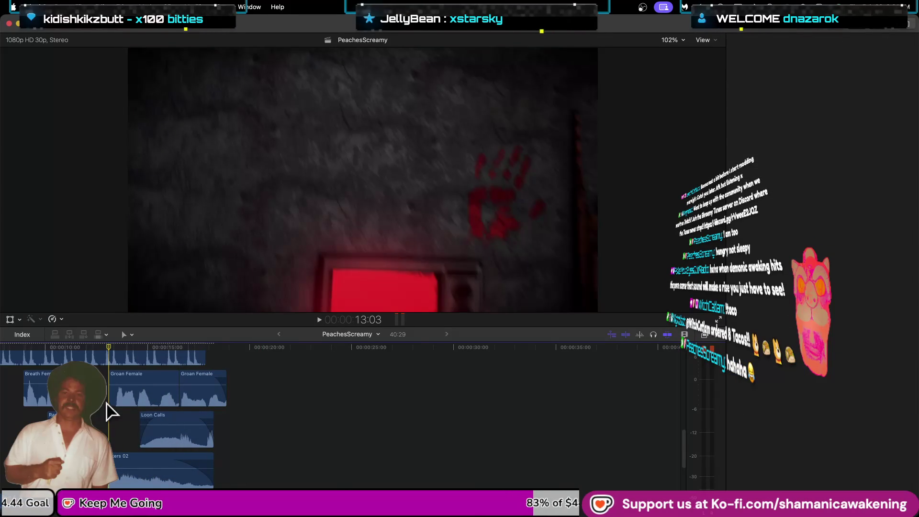
pyautogui.press('space')
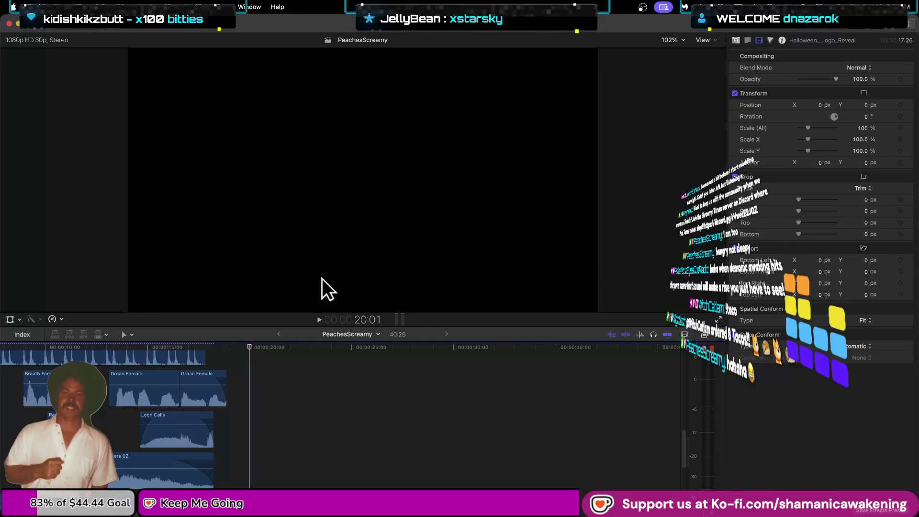
pyautogui.press('space')
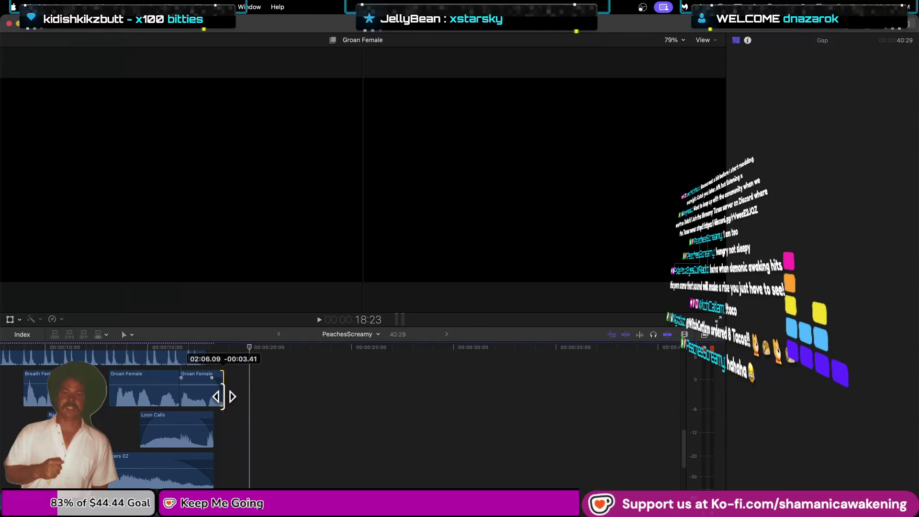
# Return to the project start, enlarge the video viewer, and play PeachesScreamy from the beginning
pyautogui.click(215, 378)
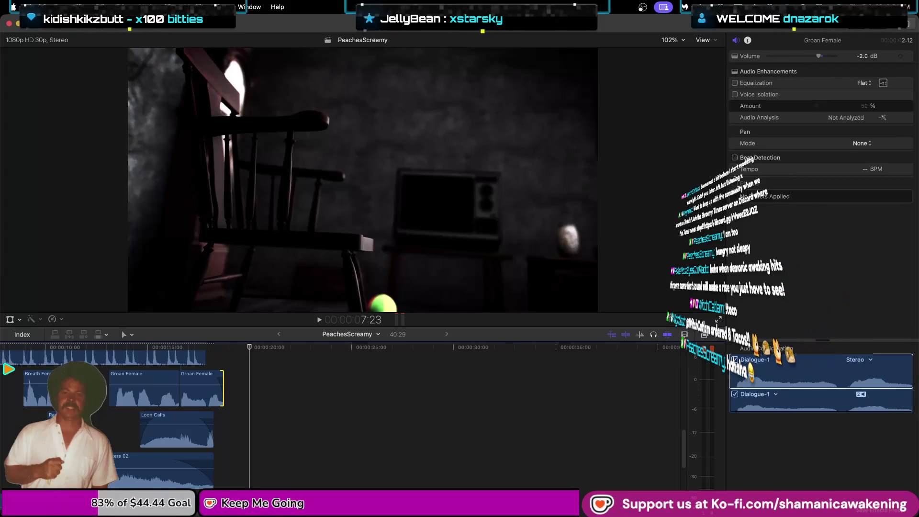
pyautogui.press('Up')
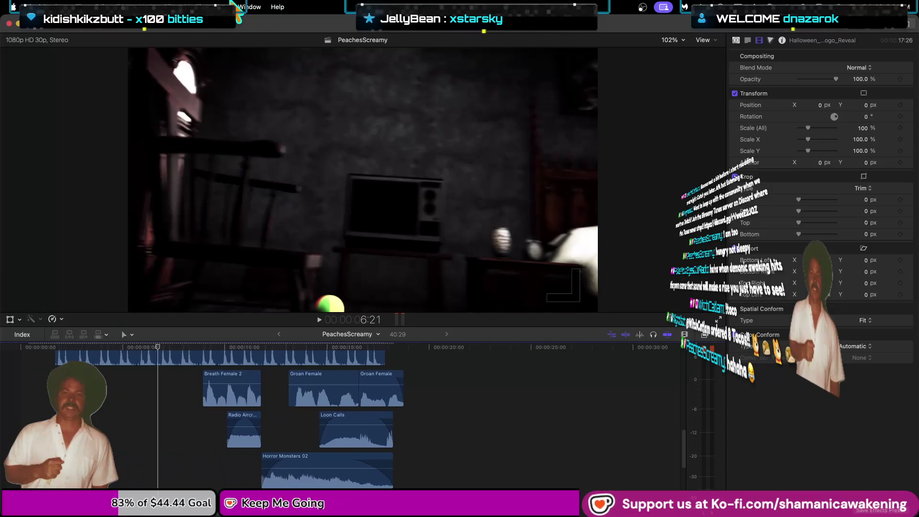
pyautogui.press('space')
pyautogui.press('Home')
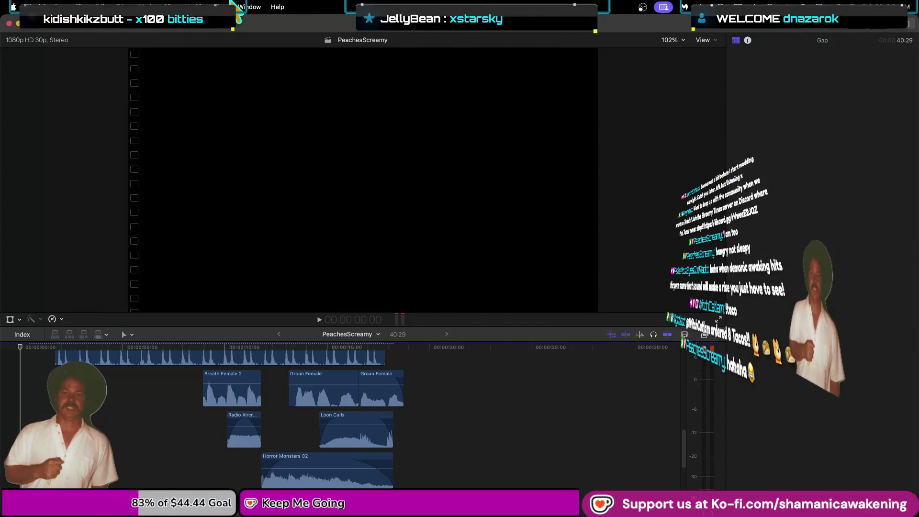
pyautogui.moveTo(650, 327); pyautogui.dragTo(650, 382)
pyautogui.press('space')
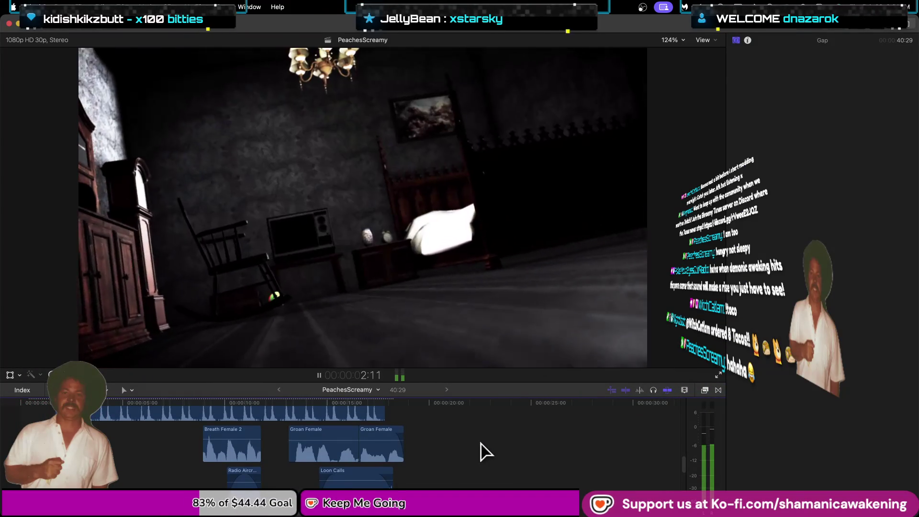
# Select a Groan Female clip and scroll the timeline lanes to the Halloween logo clip
pyautogui.scroll(3, 486, 447)
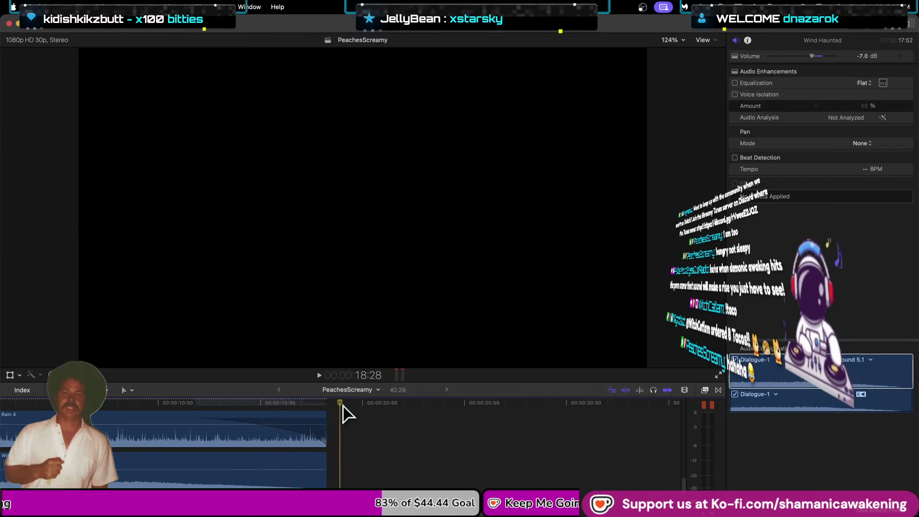
pyautogui.click(335, 410)
pyautogui.scroll(-3, 346, 410)
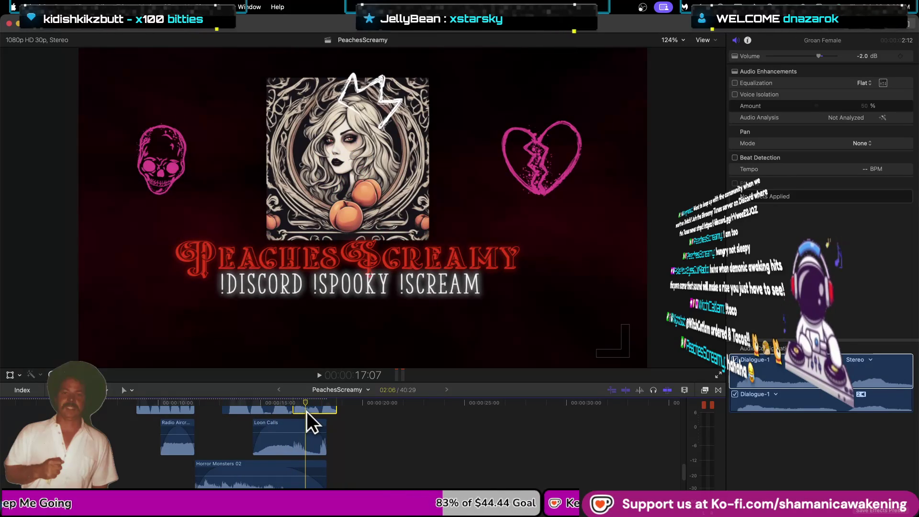
pyautogui.scroll(-5, 307, 426)
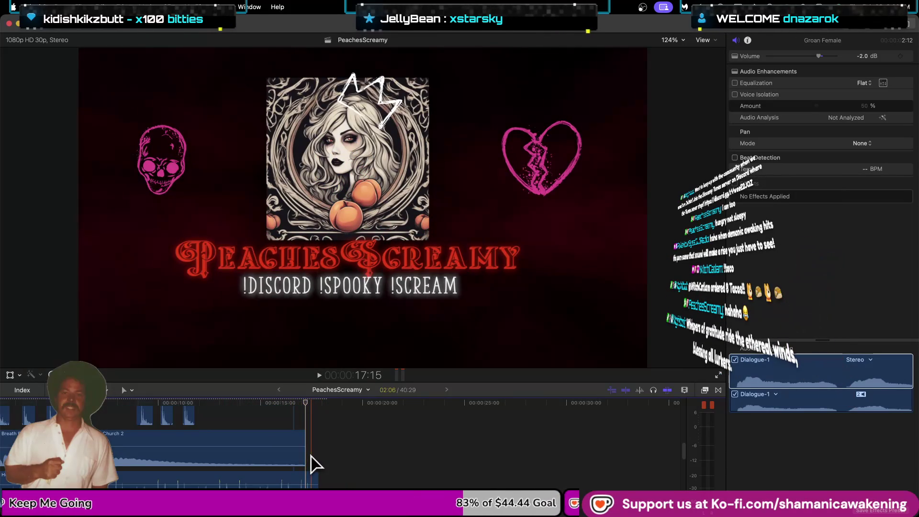
pyautogui.scroll(10, 311, 457)
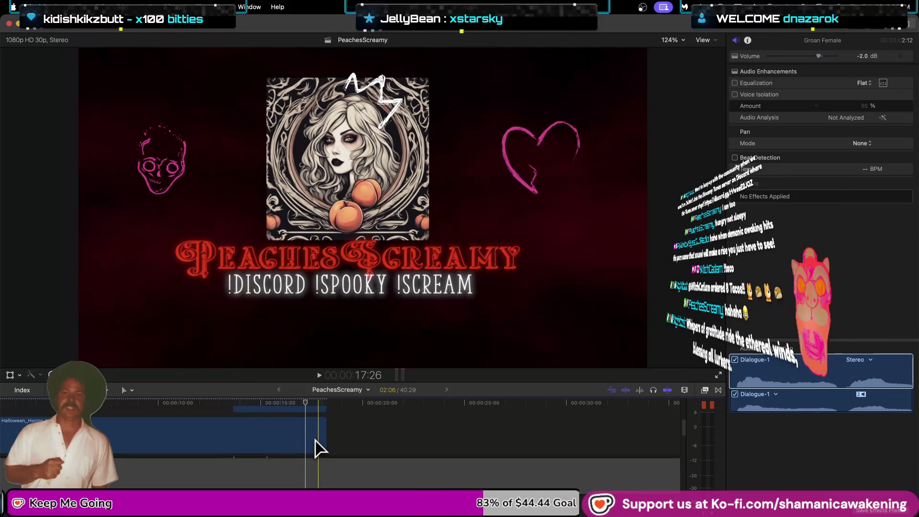
# Select the Halloween logo title and add a Size keyframe at its lower text size
pyautogui.click(304, 465)
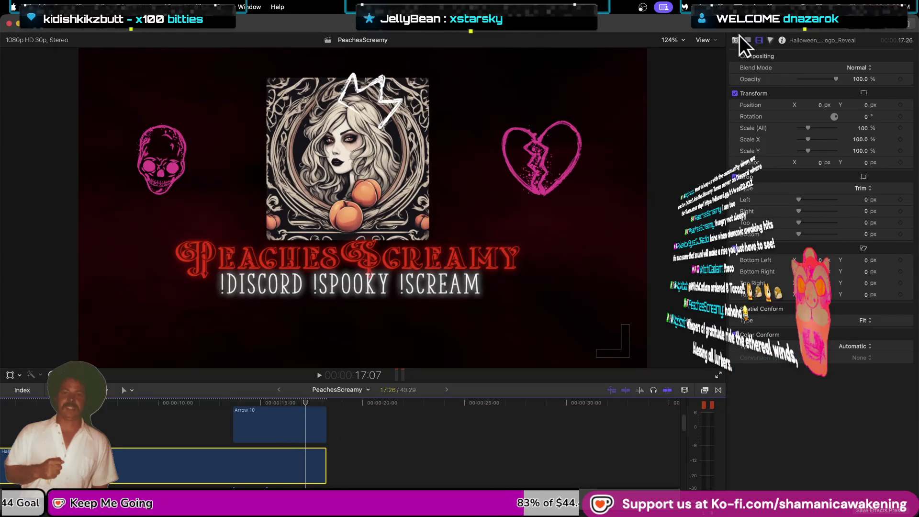
pyautogui.click(737, 40)
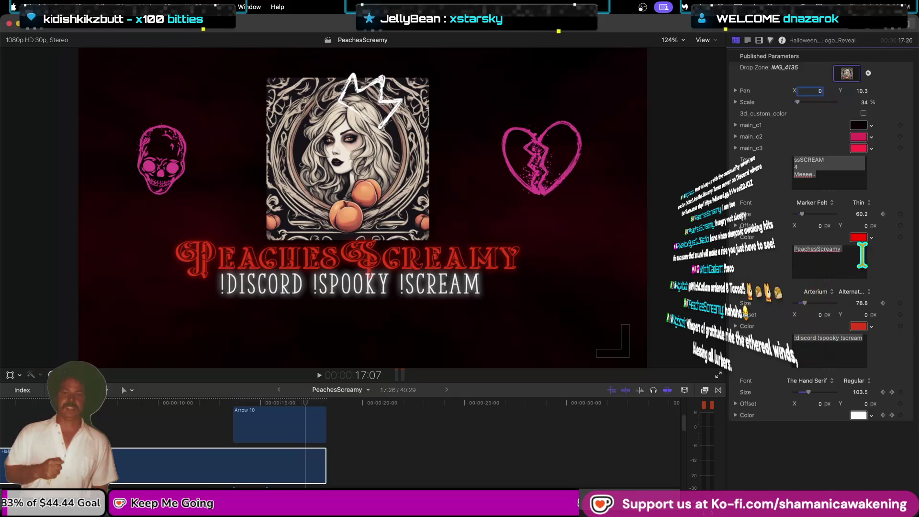
pyautogui.click(884, 303)
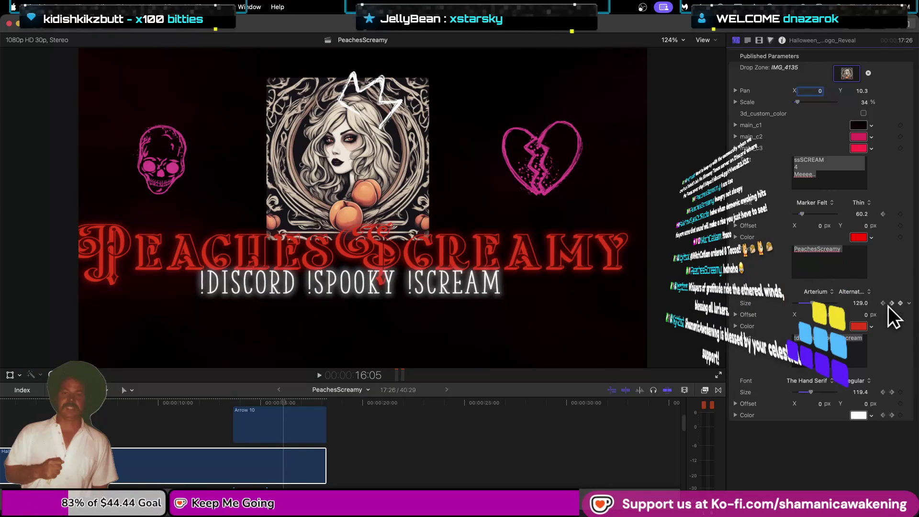
pyautogui.click(900, 303)
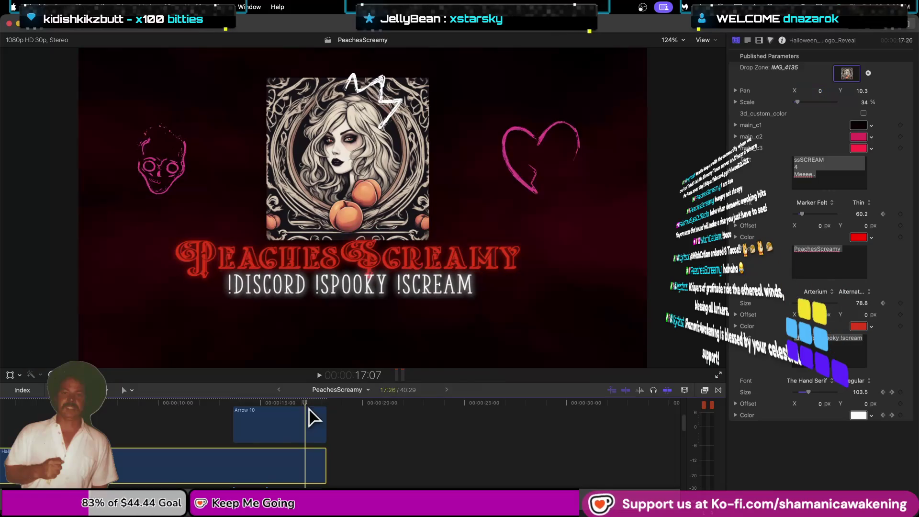
# At 17:26 add a second Size keyframe, raise Size to about 120, and preview the intro
pyautogui.click(305, 403)
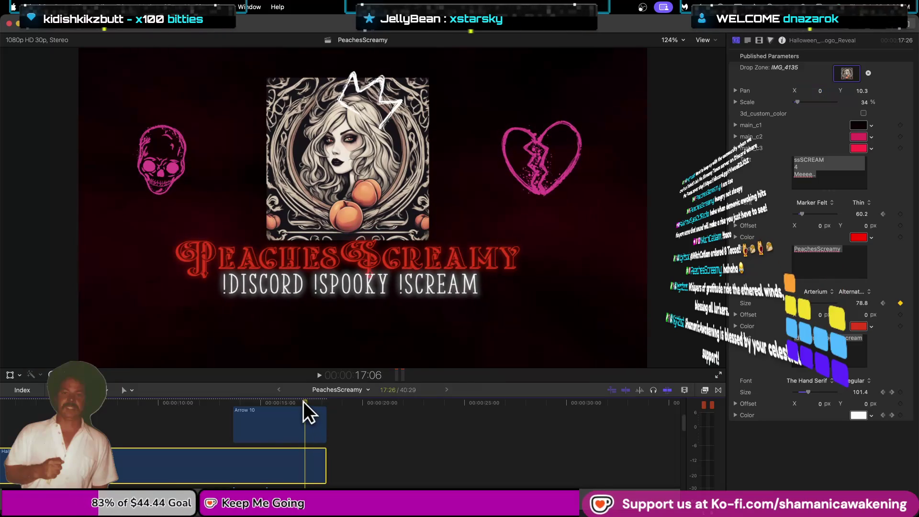
pyautogui.click(898, 303)
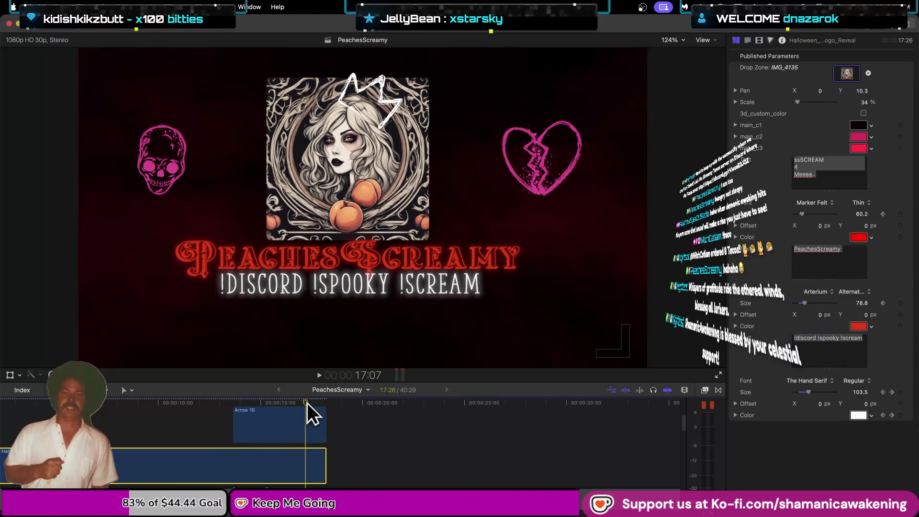
pyautogui.click(317, 403)
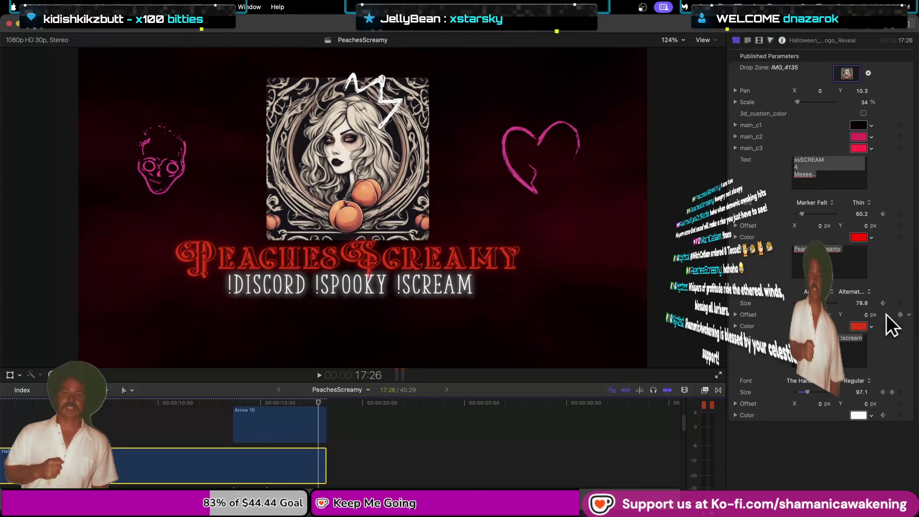
pyautogui.click(899, 303)
pyautogui.moveTo(860, 303); pyautogui.dragTo(873, 303)
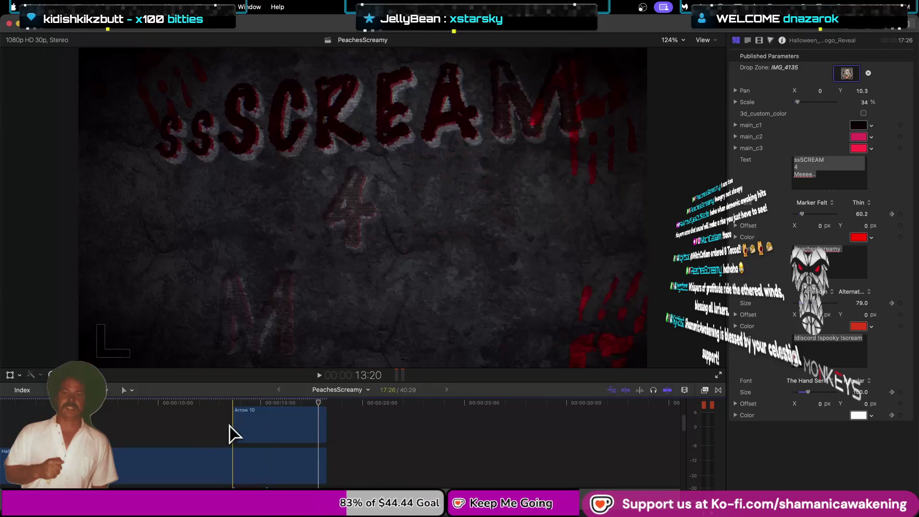
pyautogui.click(229, 425)
pyautogui.press('space')
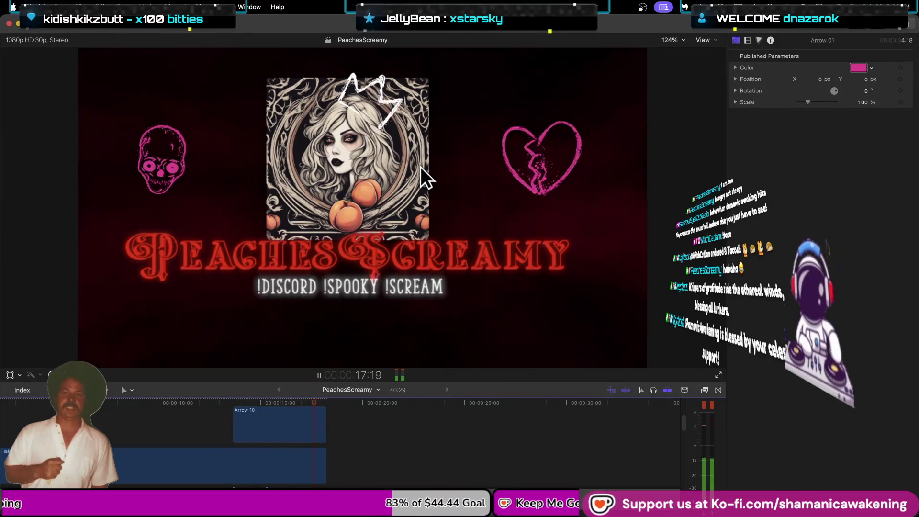
pyautogui.press('space')
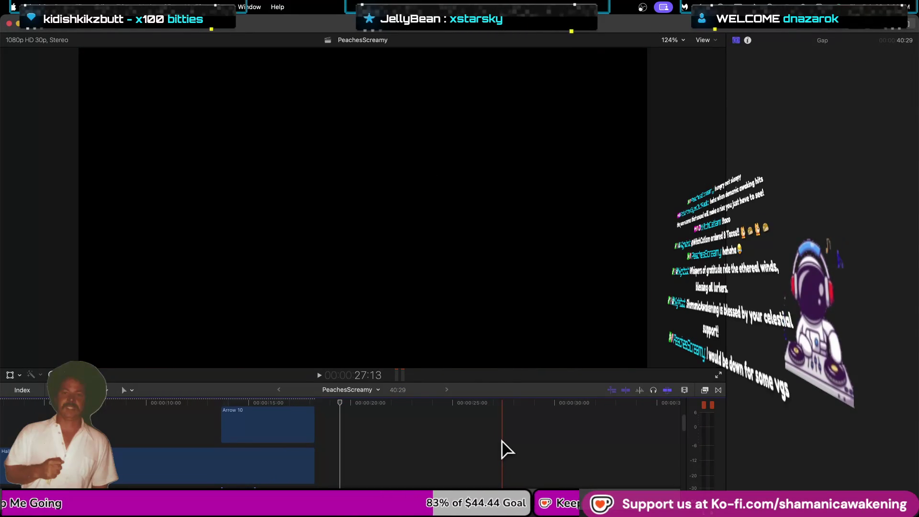
# Zoom out to the whole timeline and delete the empty gap clip after the title
pyautogui.scroll(2, 507, 450)
pyautogui.press('super+minus')
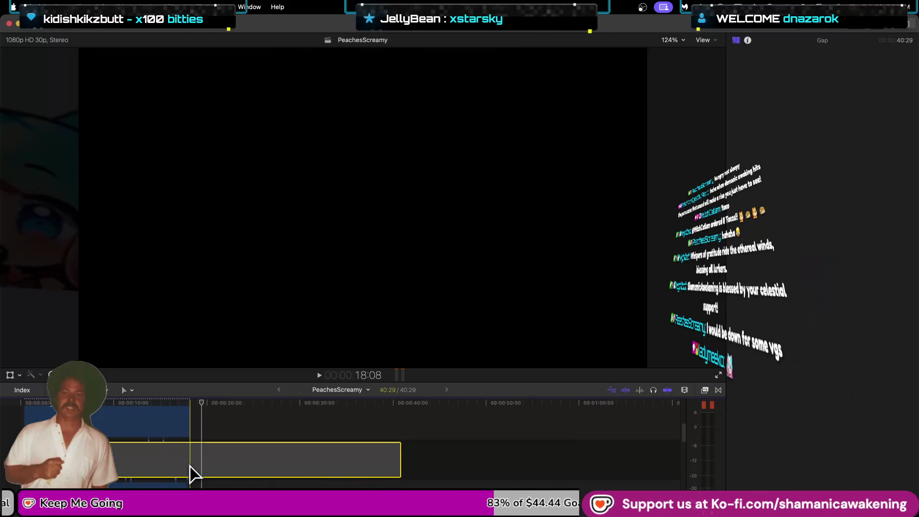
pyautogui.press('Delete')
pyautogui.press('super+equal')
# Blade the project at the end of its clips, remove the excess tail to 18:23, and replay it
pyautogui.click(190, 474)
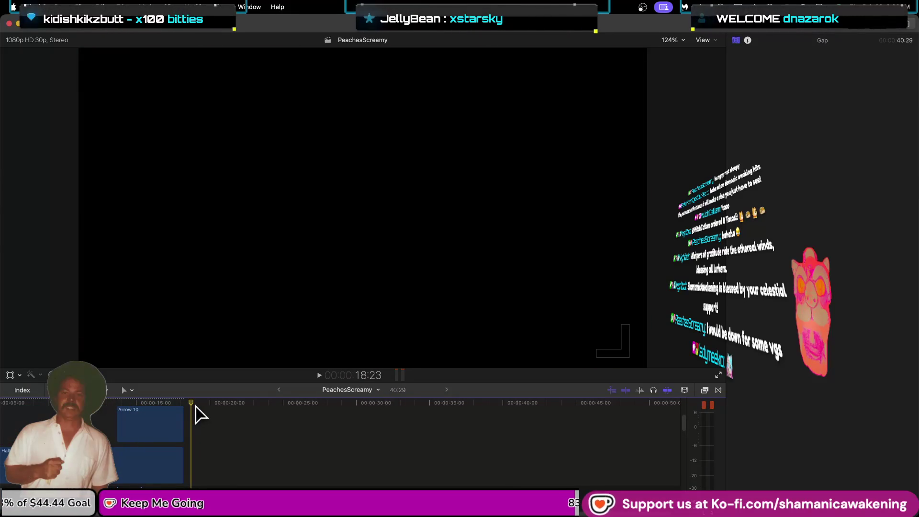
pyautogui.press('b')
pyautogui.scroll(-1, 196, 479)
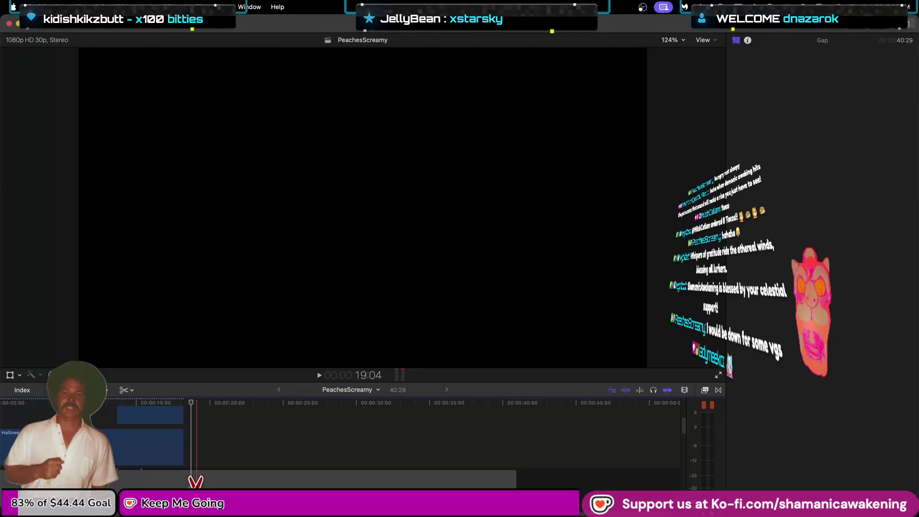
pyautogui.press('a')
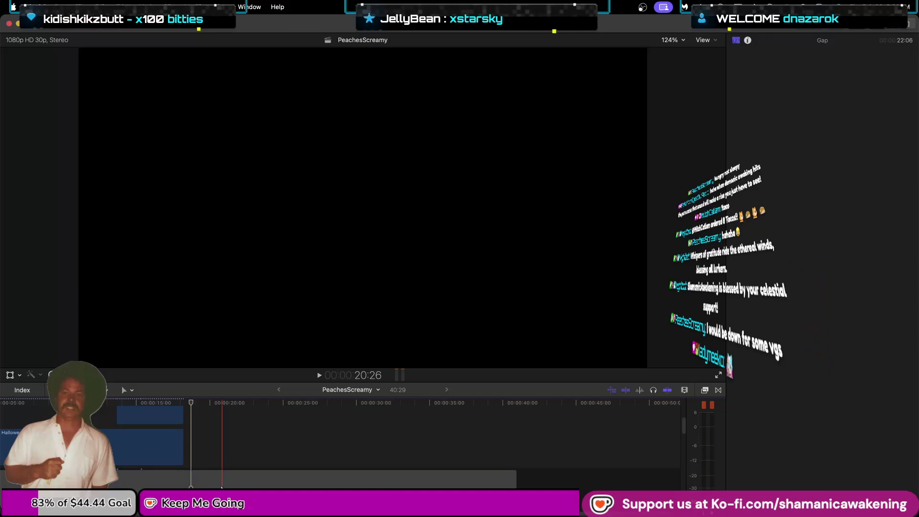
pyautogui.click(221, 491)
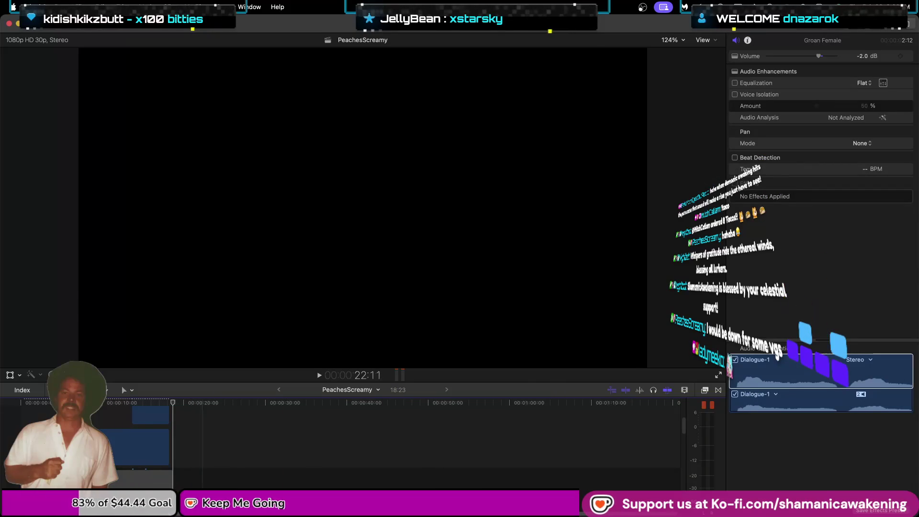
pyautogui.scroll(1, 474, 484)
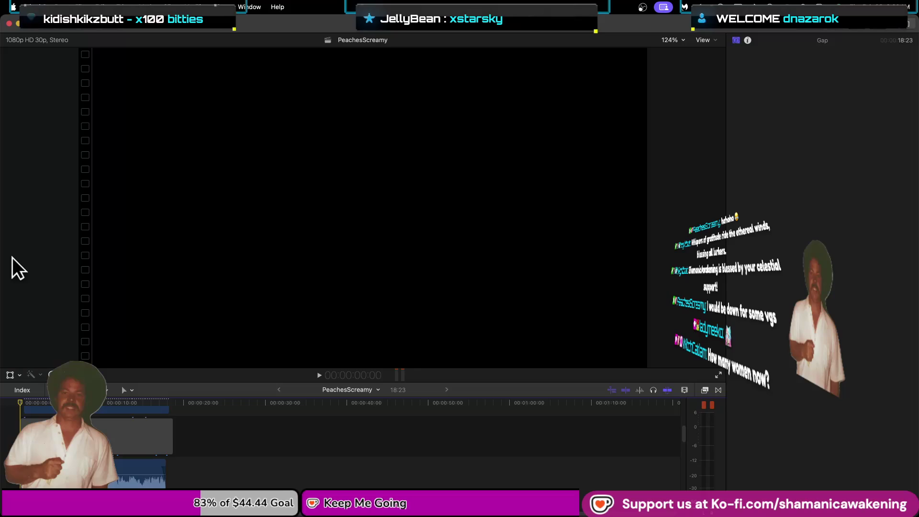
pyautogui.press('space')
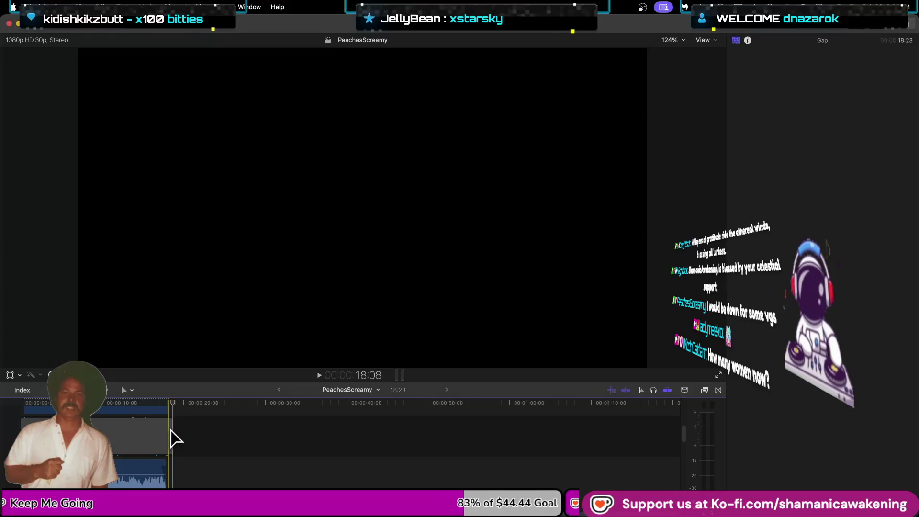
pyautogui.click(166, 416)
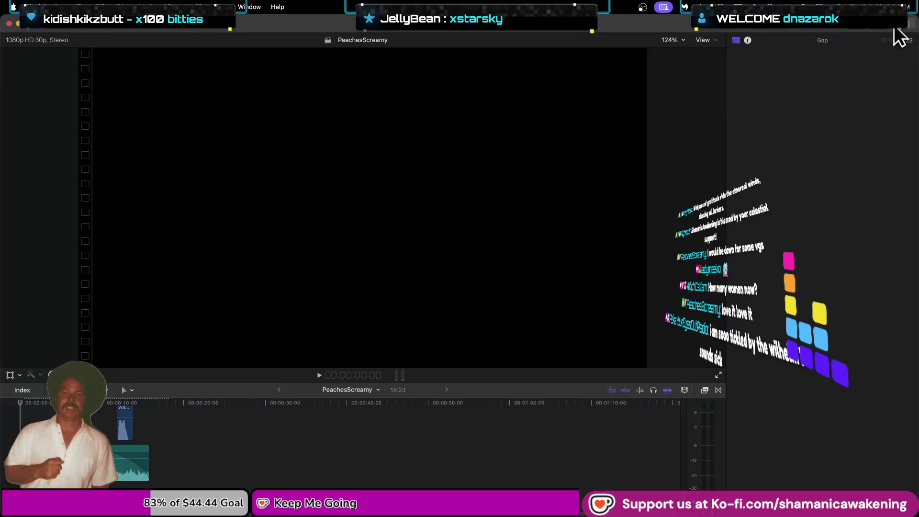
# Export PeachesScreamy via Share > Export File as a 1280×720, 30 fps .mp4 and continue to saving
pyautogui.click(908, 24)
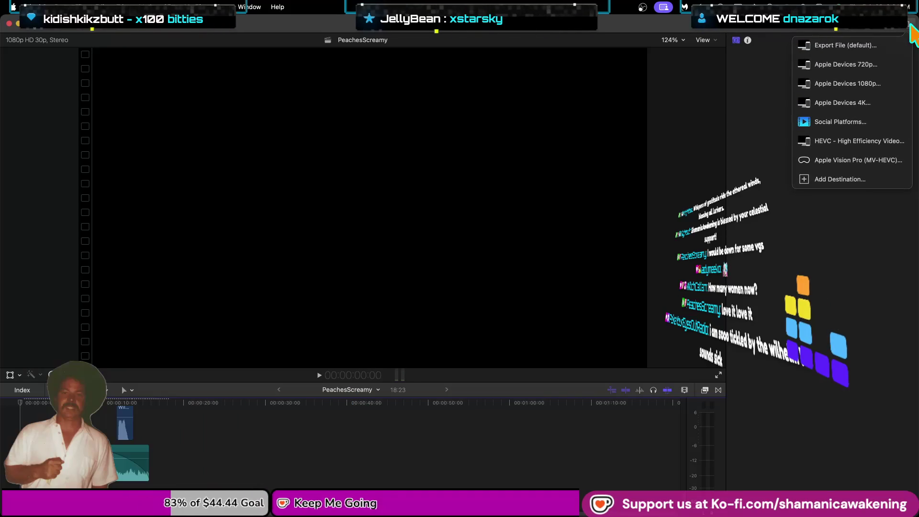
pyautogui.click(845, 45)
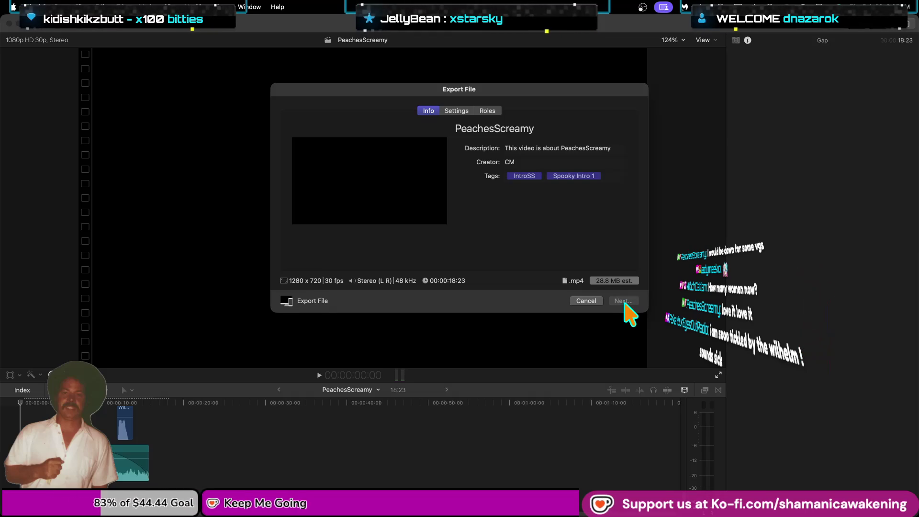
pyautogui.click(623, 301)
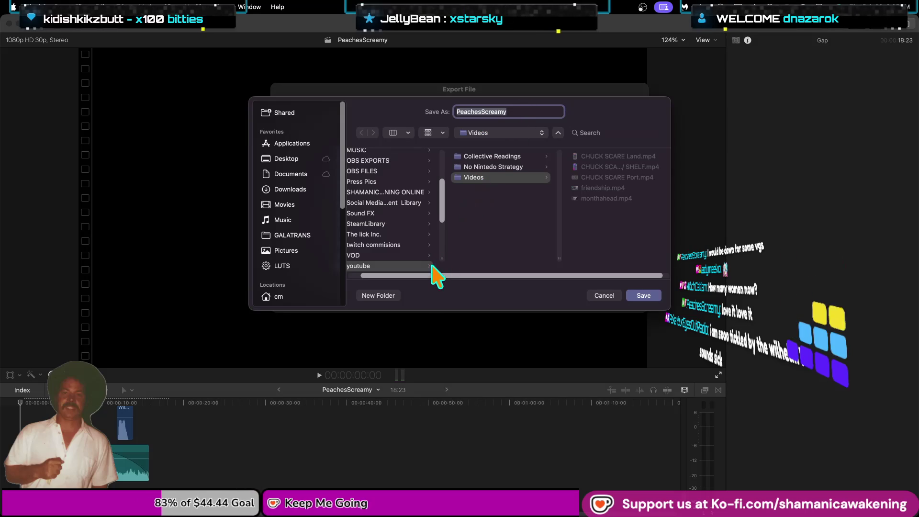
# Save the export as PeachesScreamyIntro in the twitch commisions > Peachy folder
pyautogui.hscroll(-2, 430, 265)
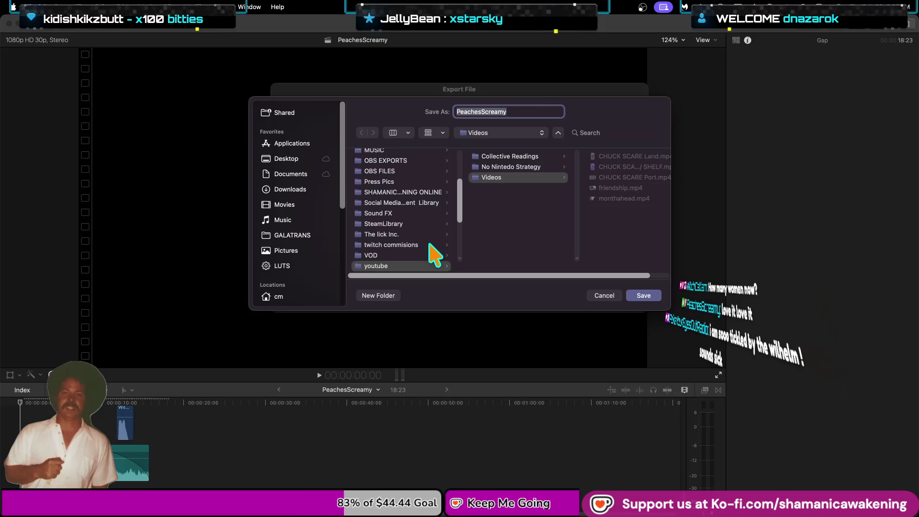
pyautogui.click(424, 244)
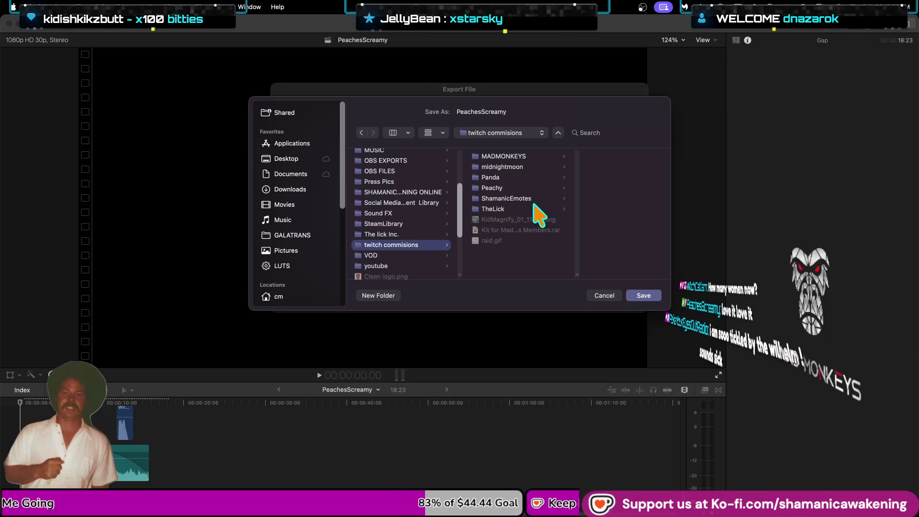
pyautogui.click(533, 189)
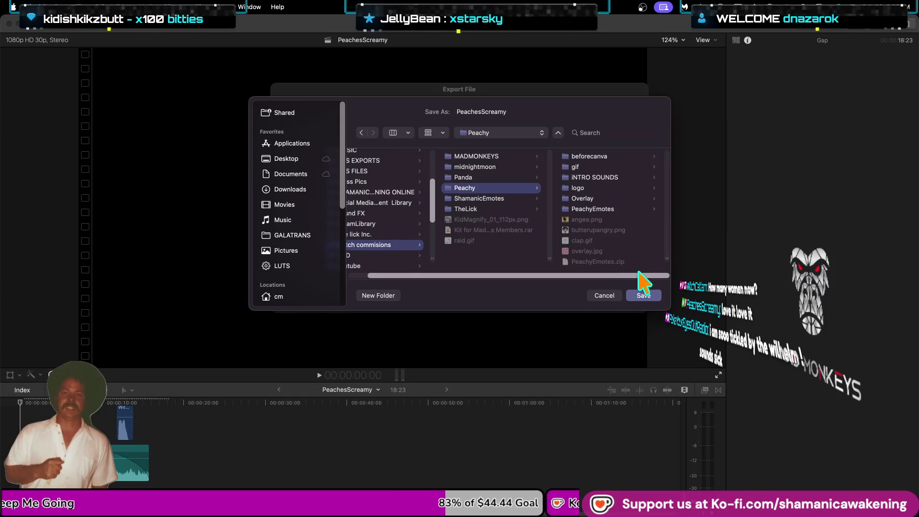
pyautogui.click(523, 111)
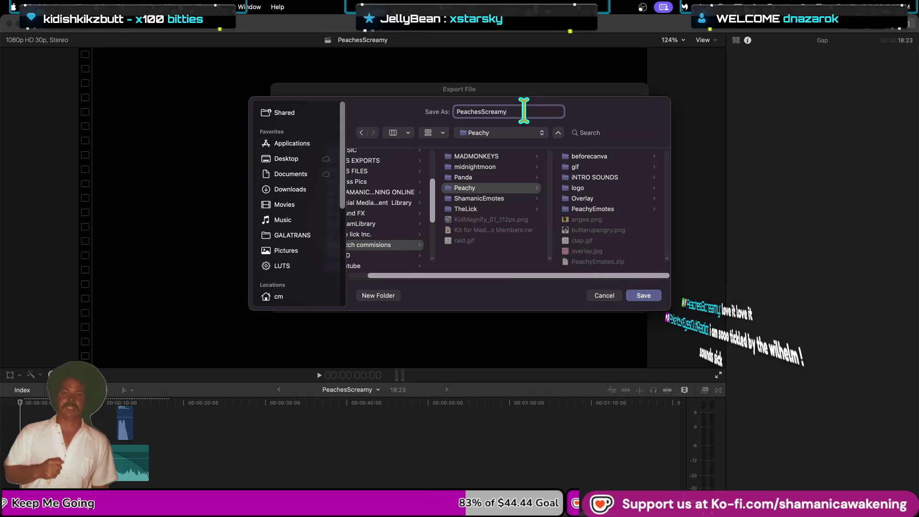
pyautogui.write('Intro')
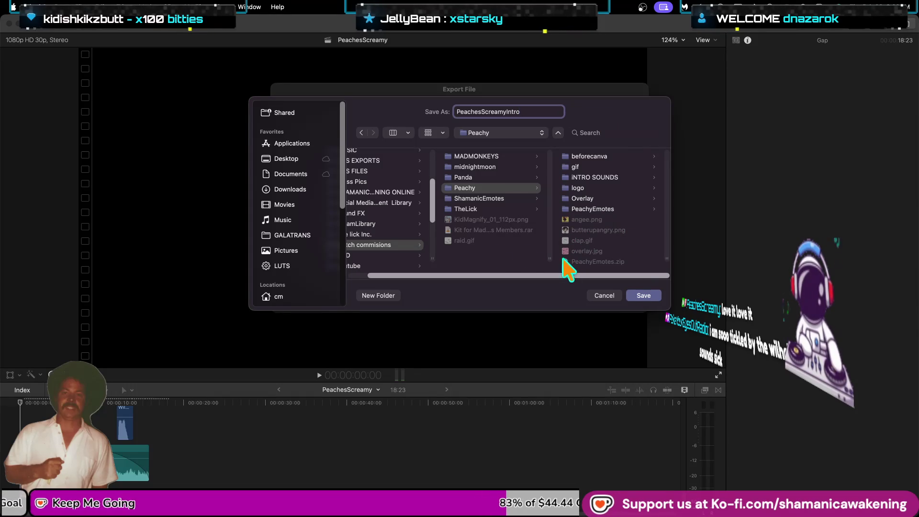
pyautogui.click(651, 295)
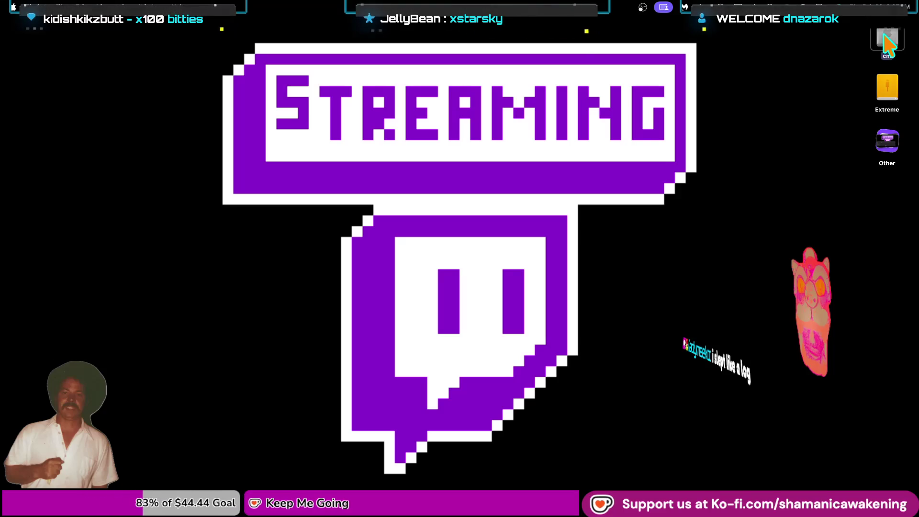
# Open the cm drive from the desktop in a Finder window
pyautogui.doubleClick(883, 38)
# Browse Extreme > twitch commisions > Peachy in Finder and select PeachesScreamyIntro.mp4
pyautogui.scroll(-5, 308, 266)
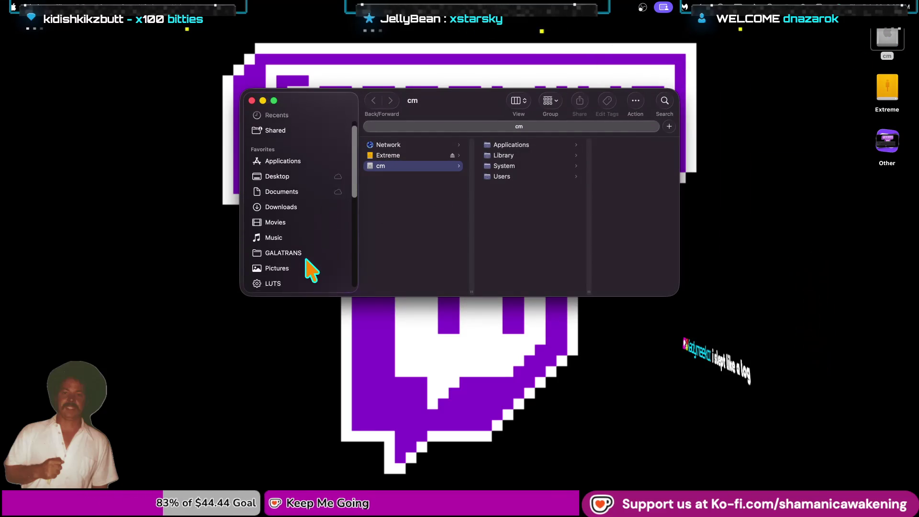
pyautogui.click(306, 259)
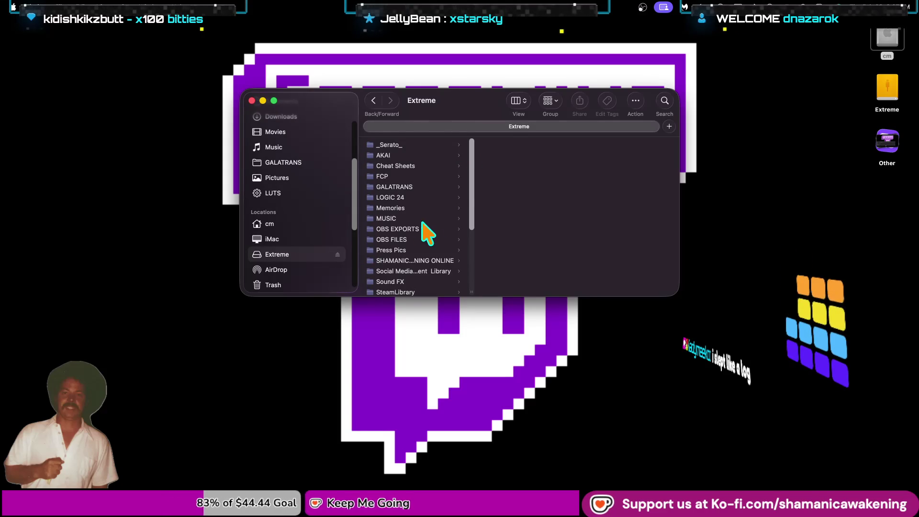
pyautogui.scroll(-5, 430, 237)
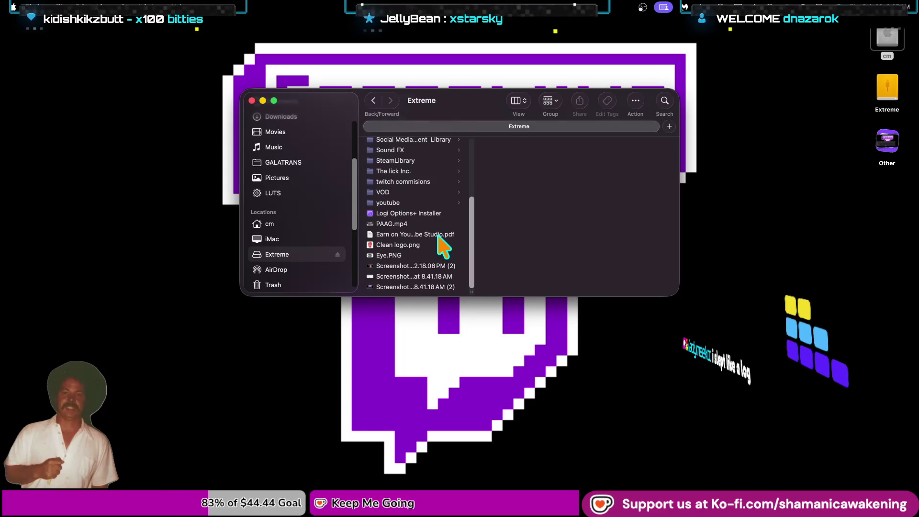
pyautogui.click(430, 192)
pyautogui.click(430, 182)
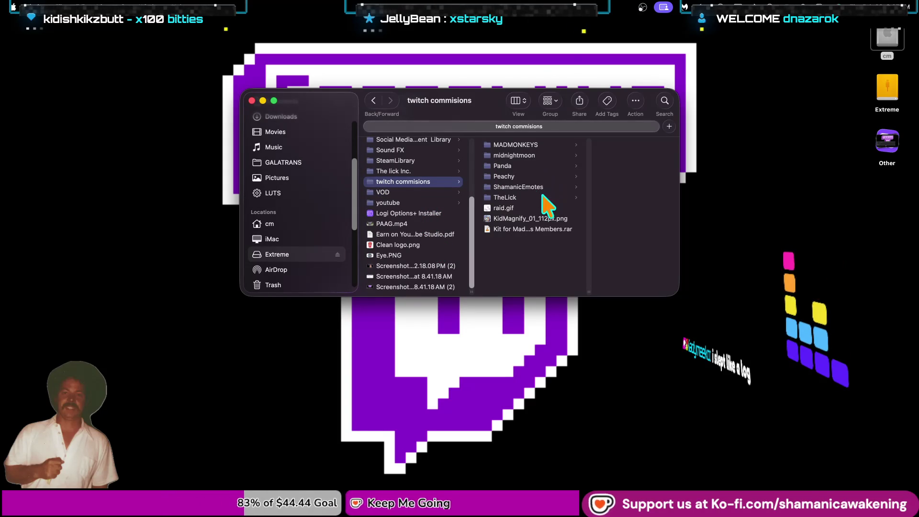
pyautogui.click(526, 177)
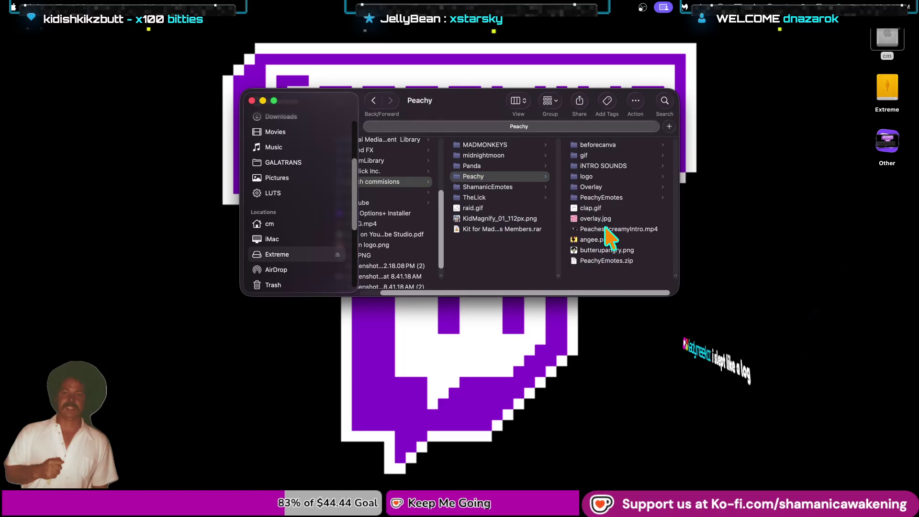
pyautogui.click(605, 229)
# Play PeachesScreamyIntro.mp4 full screen in VLC, pausing on the title card and adjusting volume
pyautogui.doubleClick(532, 231)
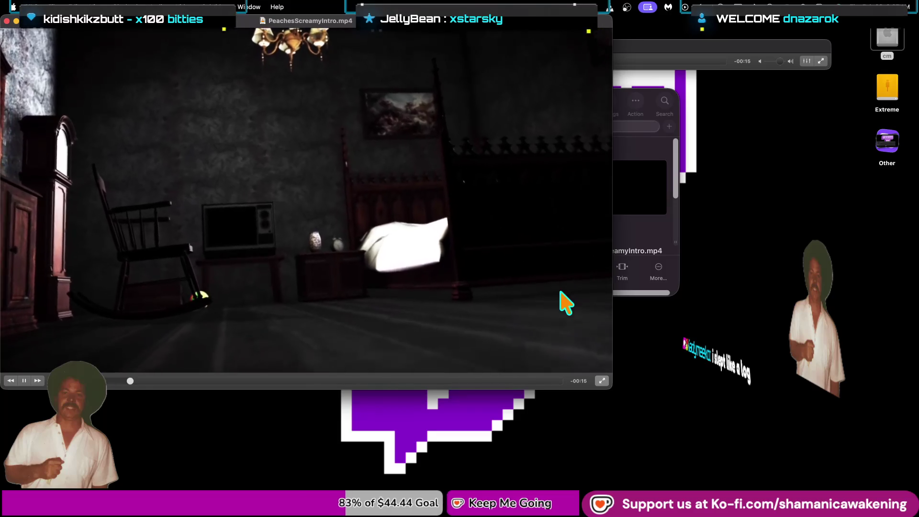
pyautogui.click(602, 380)
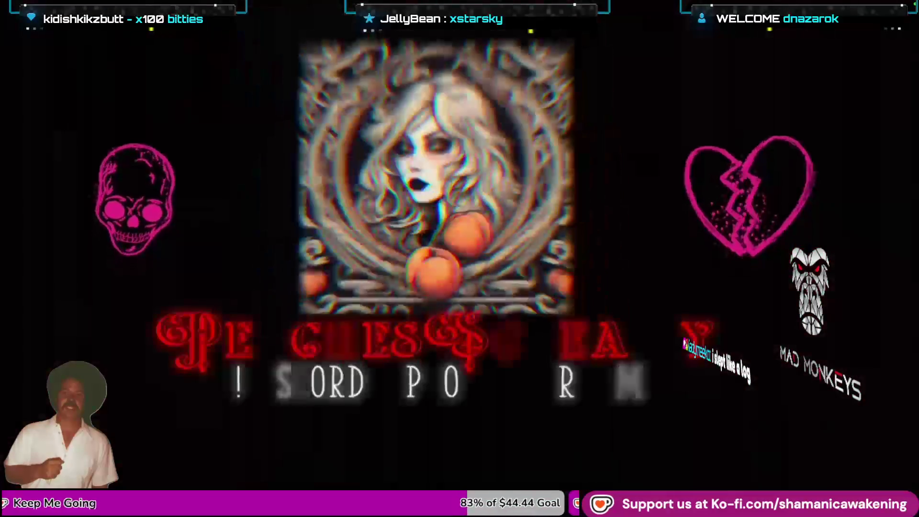
pyautogui.press('space')
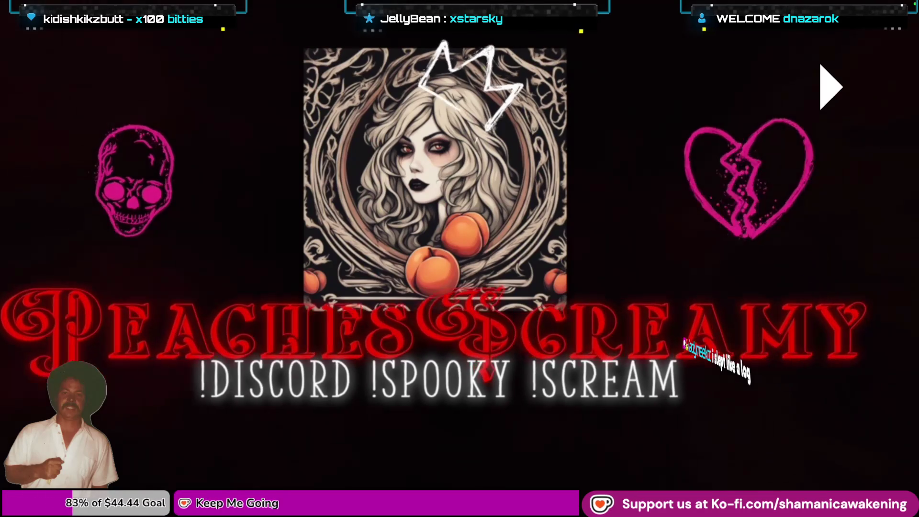
pyautogui.press('space')
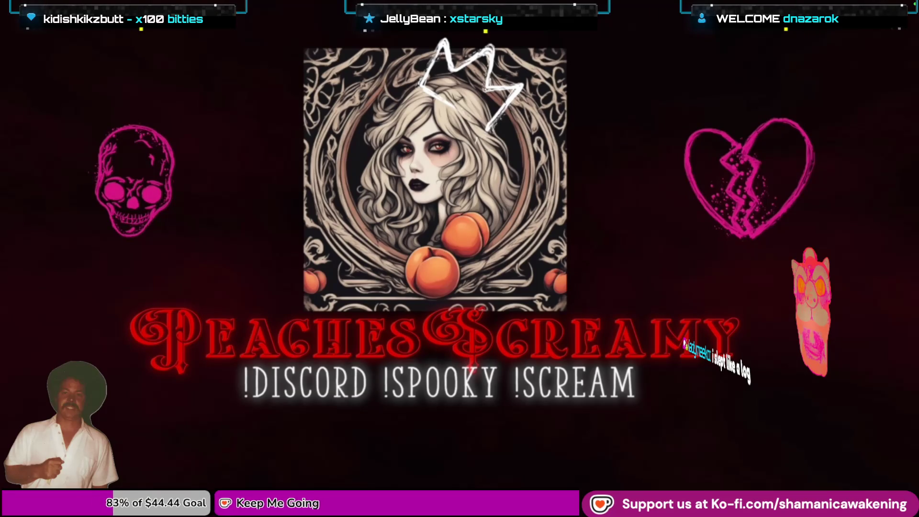
pyautogui.press('Up')
pyautogui.press('Down')
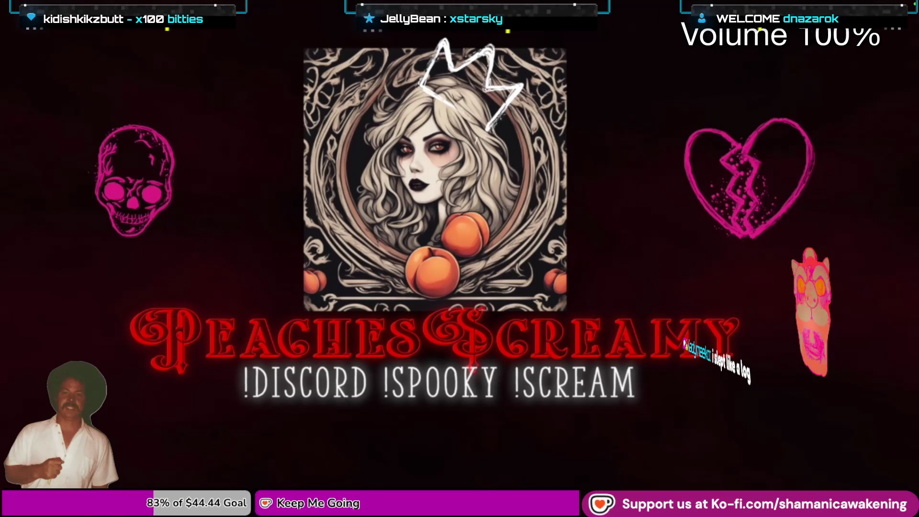
# Rewind the video to 00:00 and quit VLC
pyautogui.moveTo(454, 312)
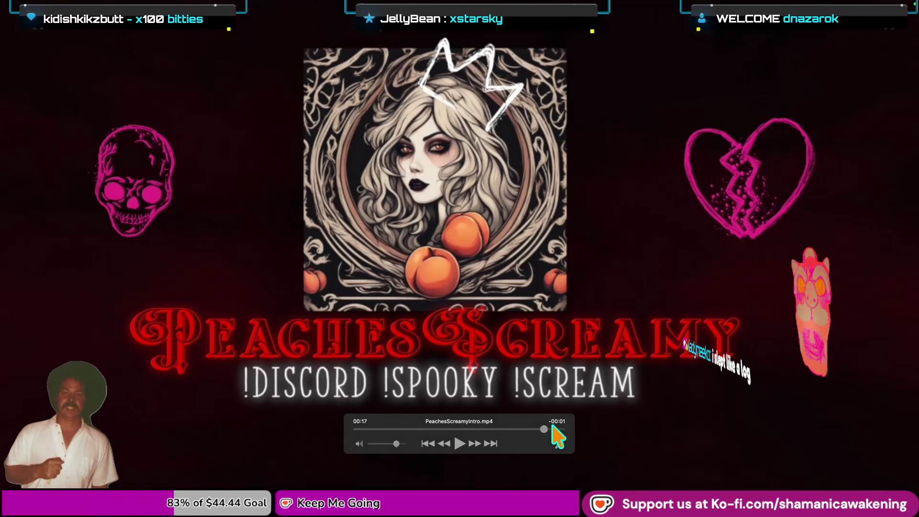
pyautogui.moveTo(498, 429); pyautogui.dragTo(336, 444)
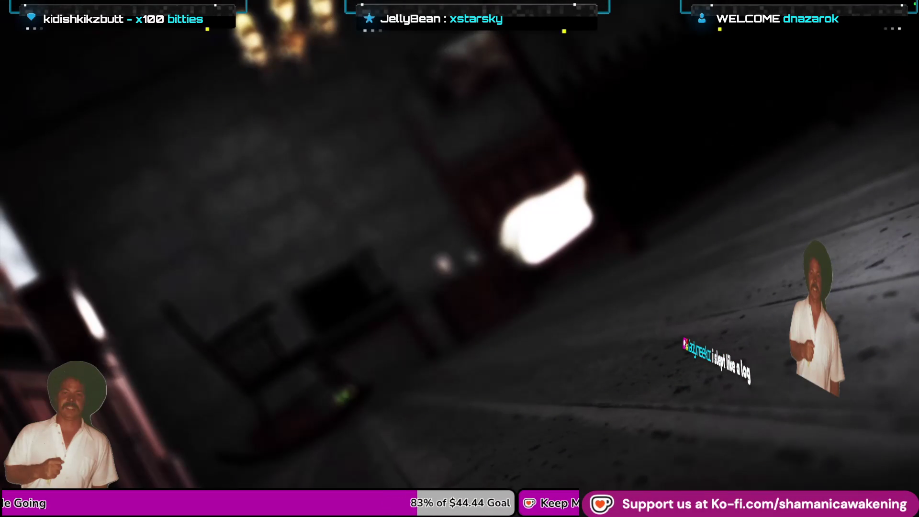
pyautogui.moveTo(439, 419)
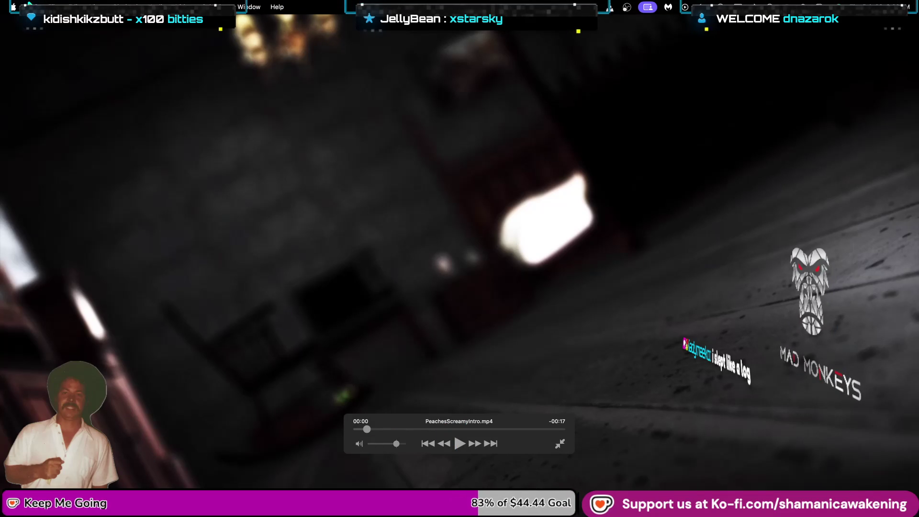
pyautogui.click(29, 5)
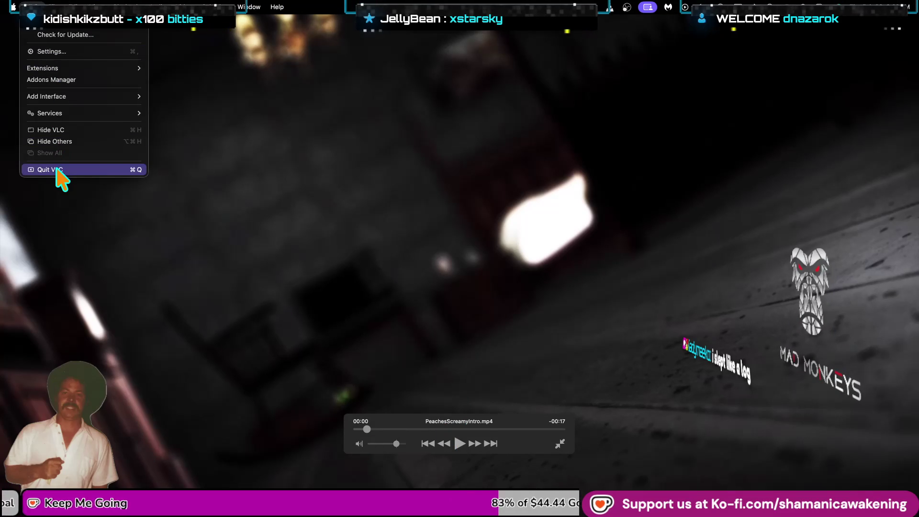
pyautogui.click(57, 169)
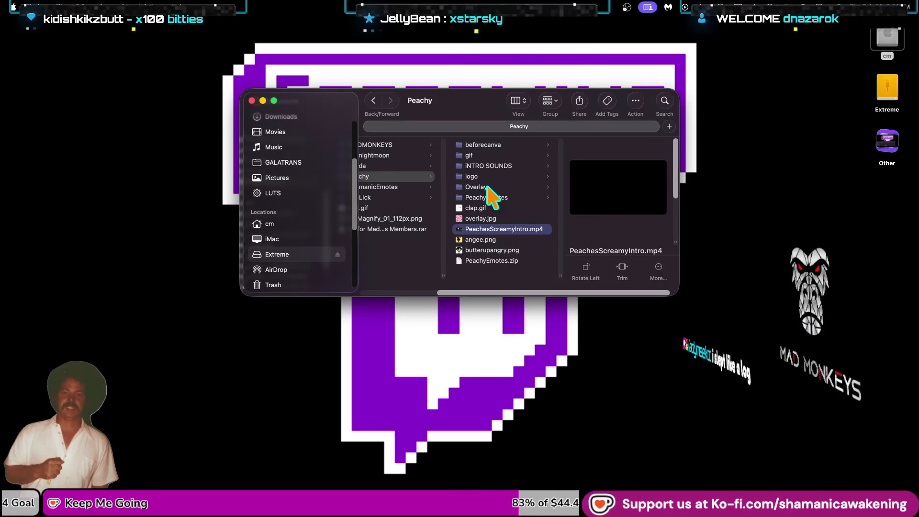
# Preview angee.png, overlay.jpg and clap.gif, close the Peachy window, then open the cm drive
pyautogui.click(513, 239)
pyautogui.click(514, 217)
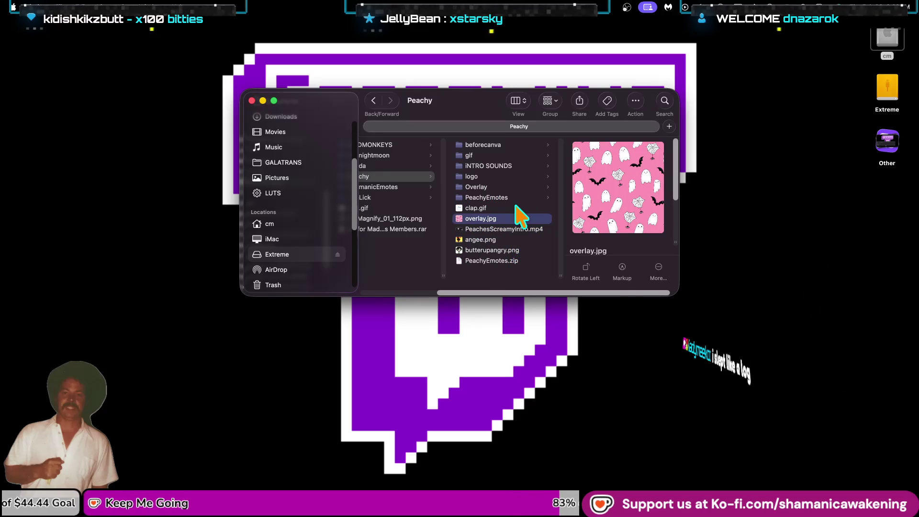
pyautogui.click(516, 207)
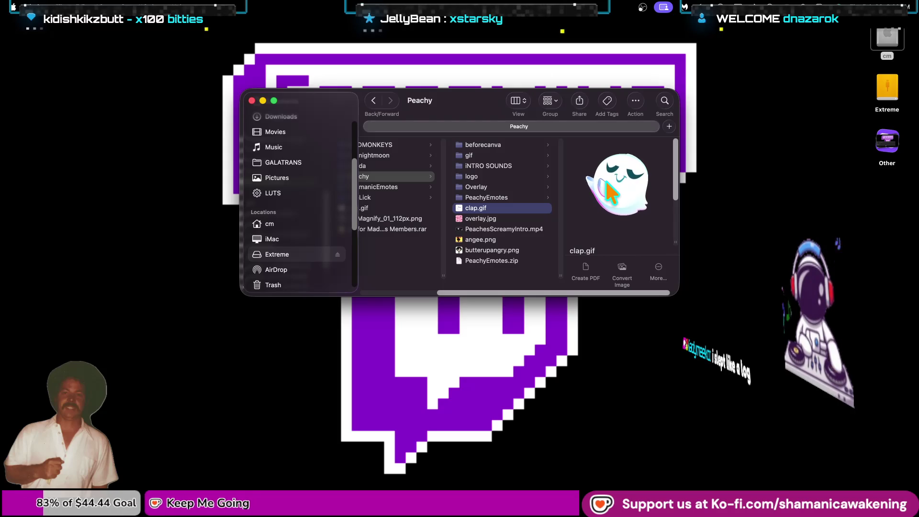
pyautogui.click(252, 100)
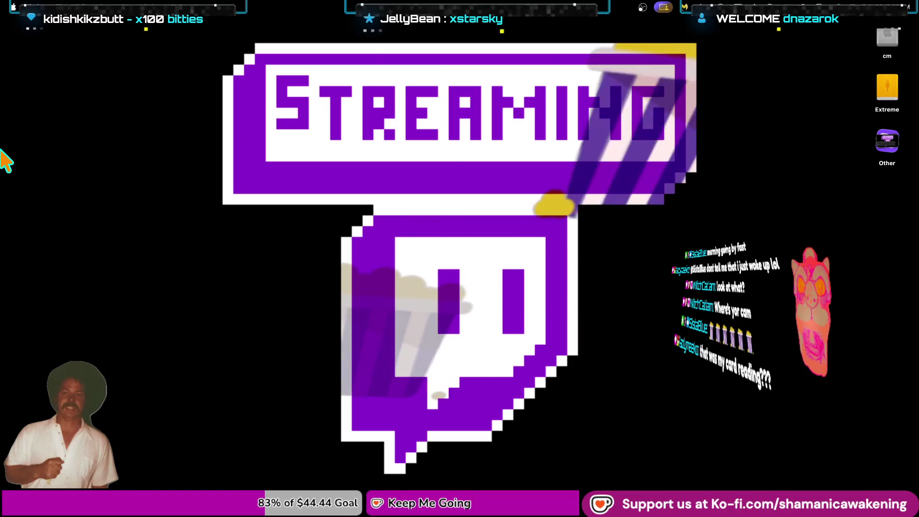
pyautogui.doubleClick(888, 42)
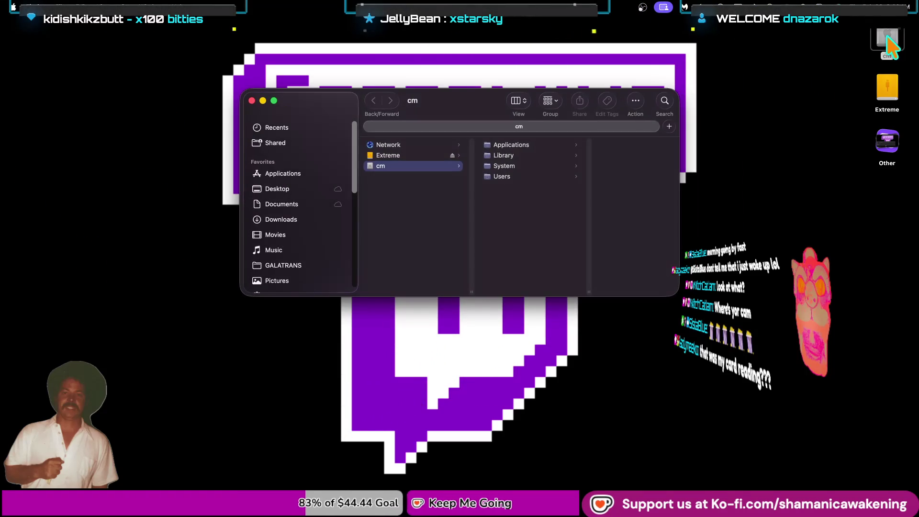
# Browse GALATRANS > Music Videos > See You Then > Space and restore the folder window
pyautogui.click(293, 265)
pyautogui.click(432, 186)
pyautogui.click(526, 187)
pyautogui.click(522, 197)
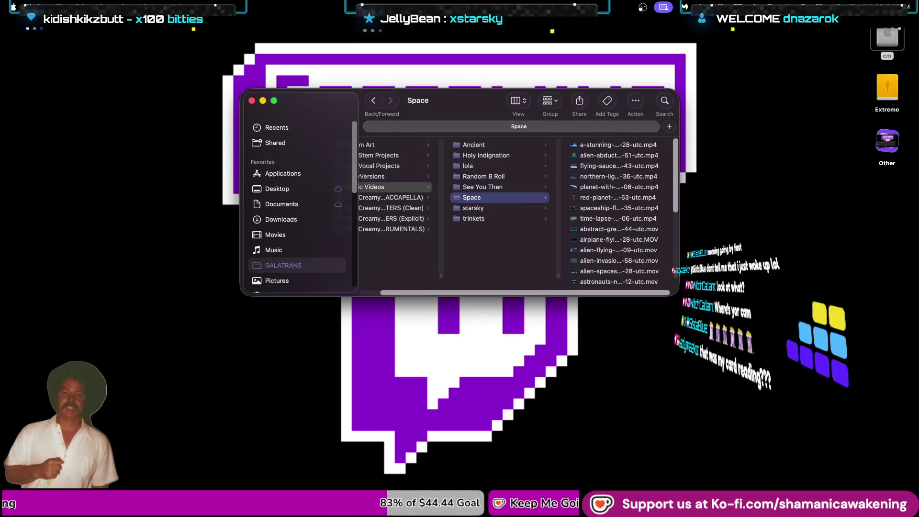
pyautogui.click(819, 93)
pyautogui.click(819, 93)
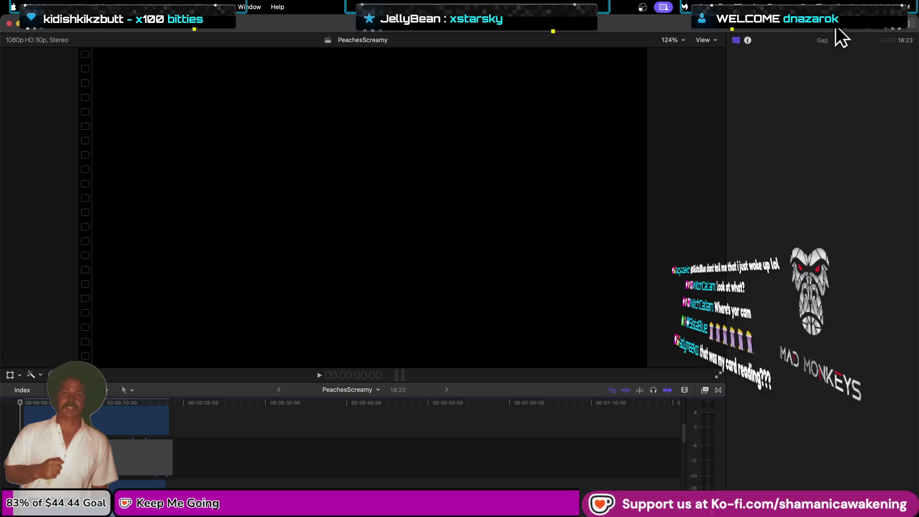
# Close the SideStuff library and open xStarsky Video from the recent libraries list
pyautogui.click(68, 55)
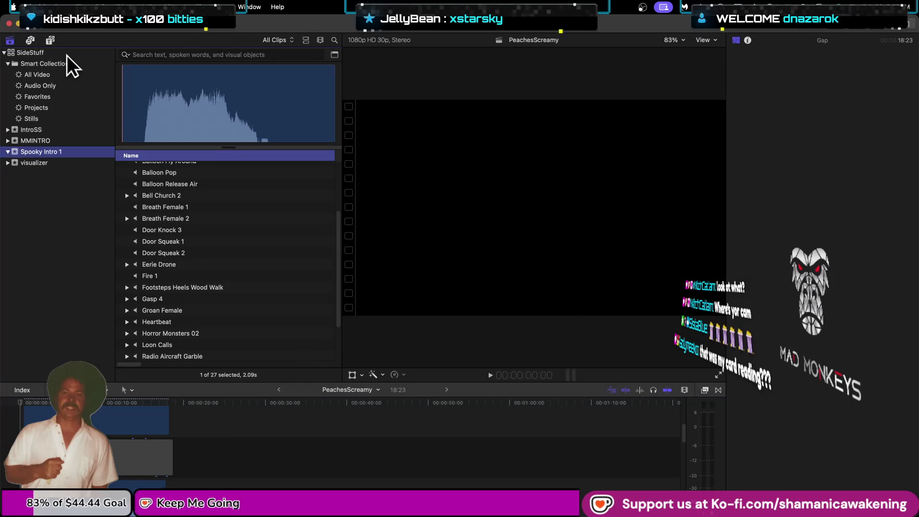
pyautogui.rightClick(61, 52)
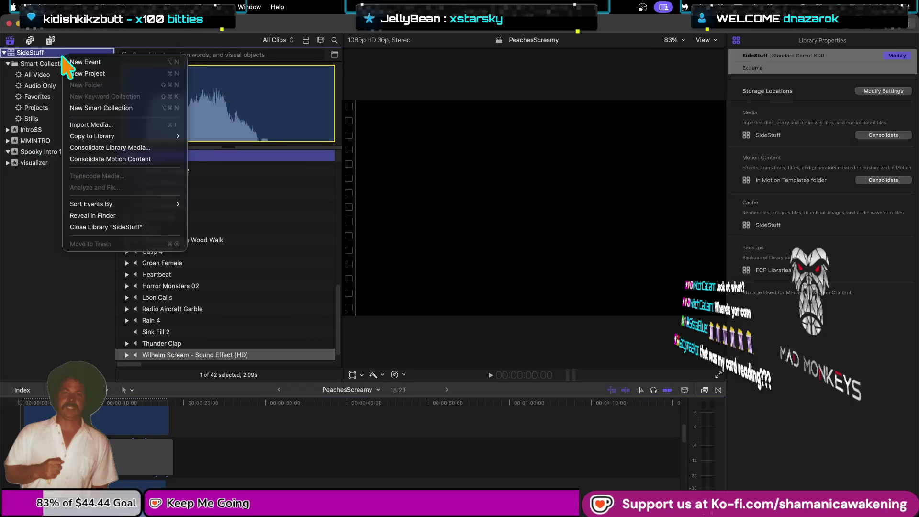
pyautogui.click(149, 226)
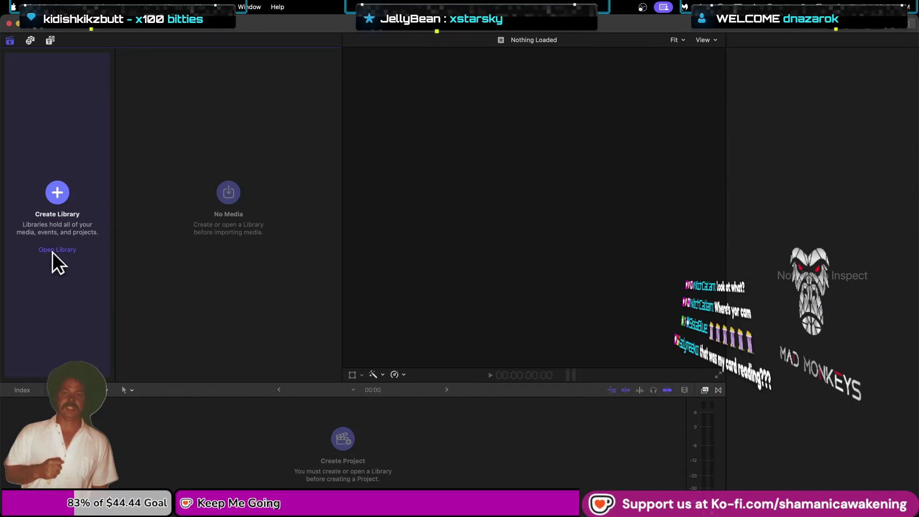
pyautogui.click(55, 251)
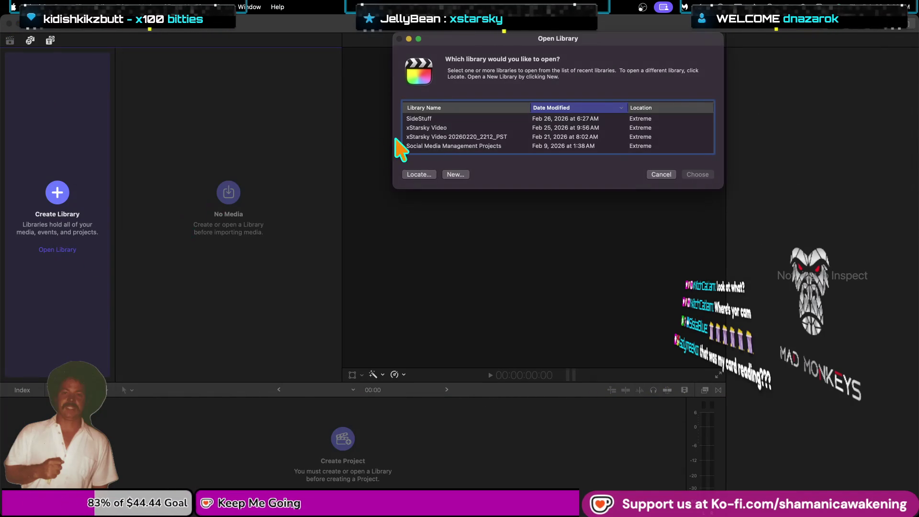
pyautogui.click(471, 127)
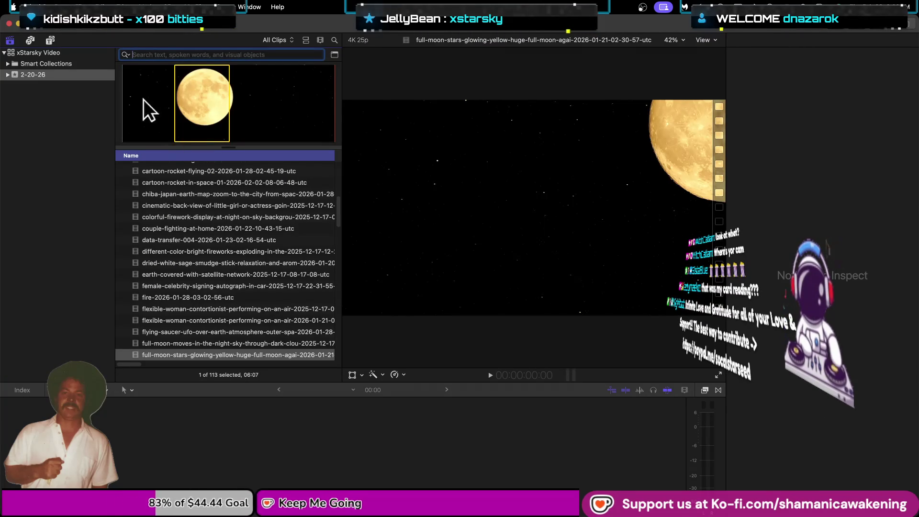
# Select the xStarsky Video library and its Smart Collections to view library properties
pyautogui.click(70, 52)
pyautogui.click(79, 70)
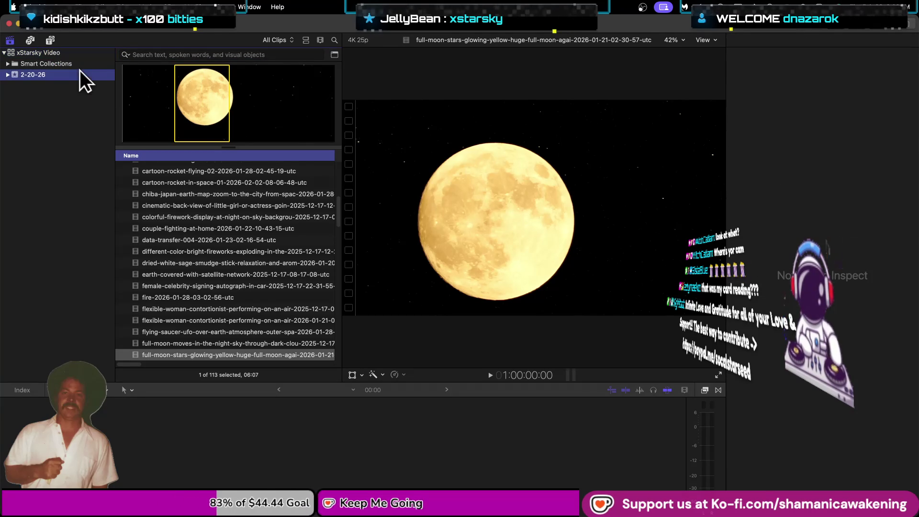
pyautogui.click(91, 63)
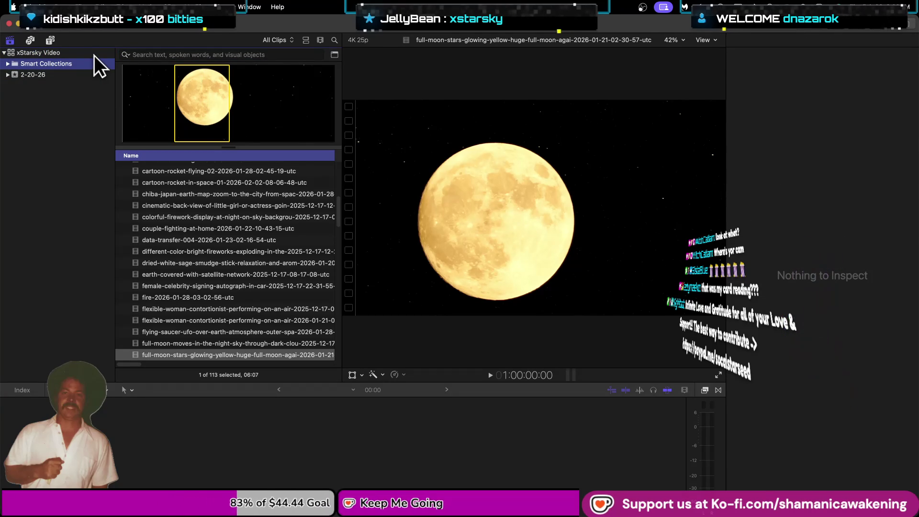
pyautogui.click(94, 55)
pyautogui.scroll(10, 202, 206)
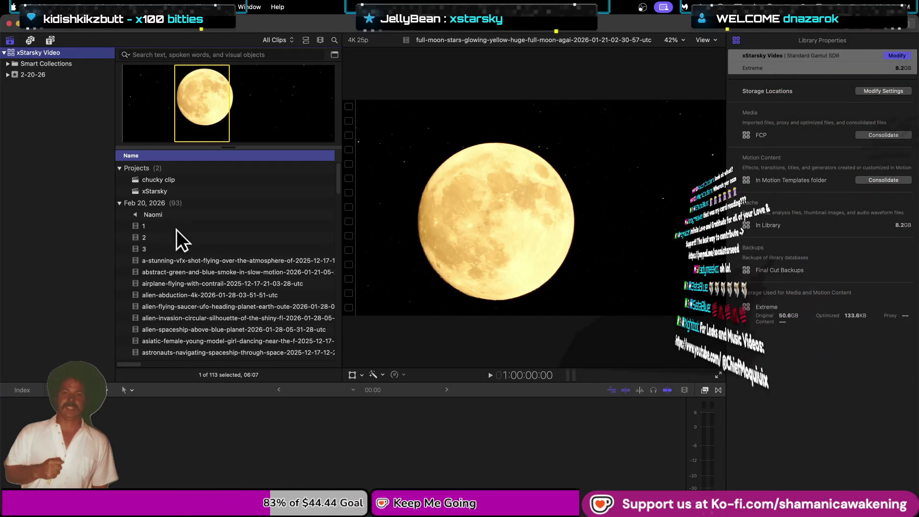
# Preview clip 1 from the Feb 20, 2026 event, then select the xStarsky project
pyautogui.click(210, 227)
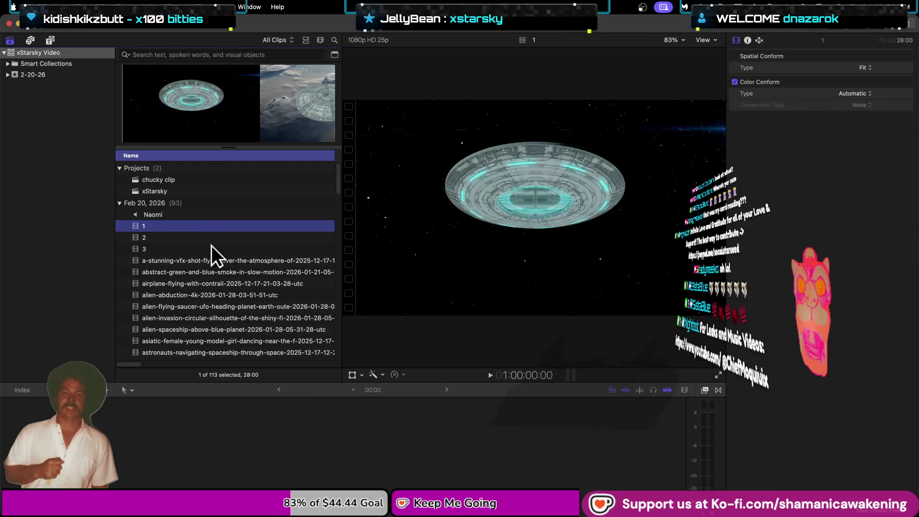
pyautogui.click(67, 64)
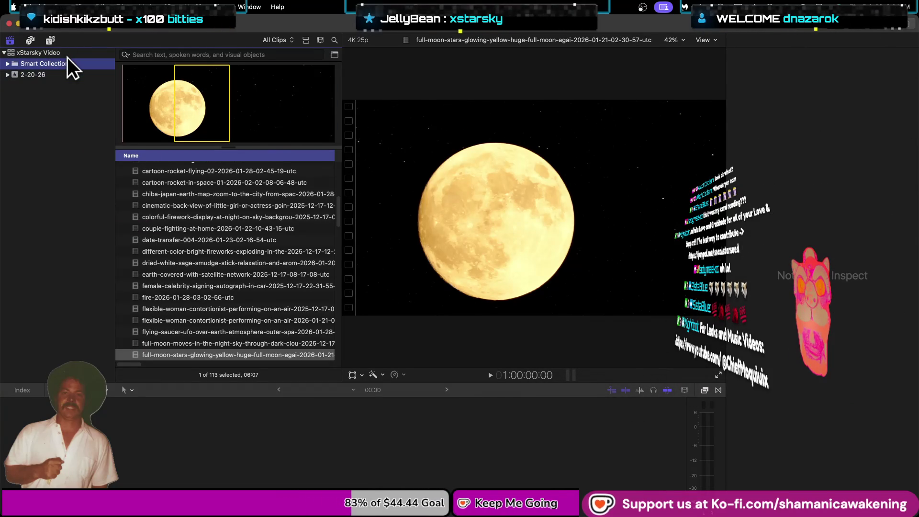
pyautogui.click(64, 53)
pyautogui.click(3, 53)
pyautogui.click(4, 53)
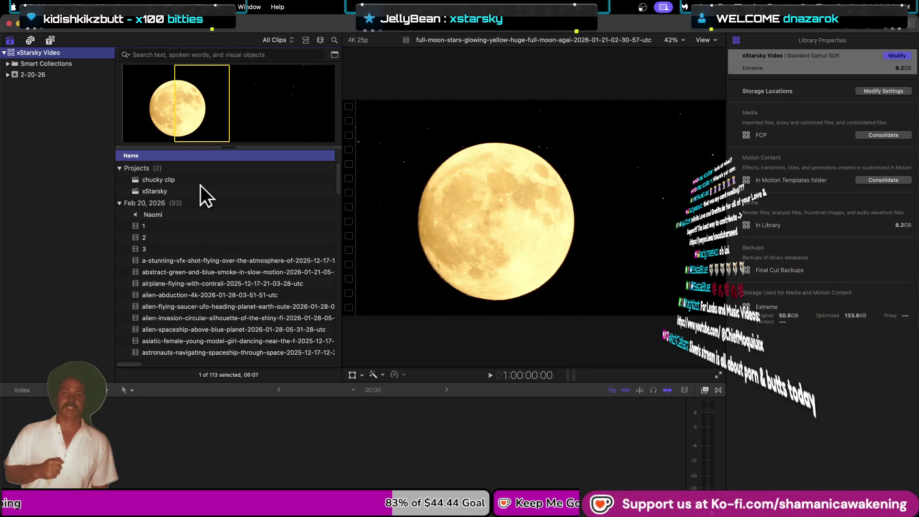
pyautogui.click(200, 190)
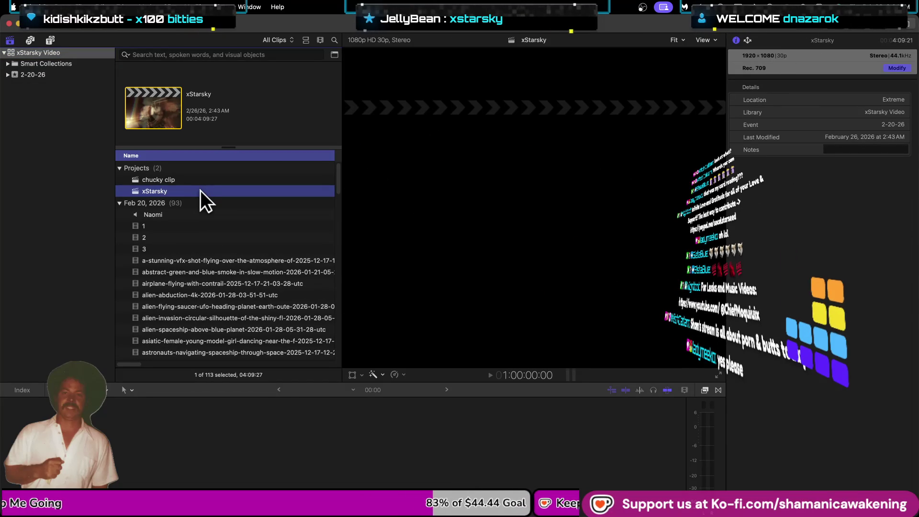
# Open xStarsky from about 3:43, hide browser and inspector, enlarge the viewer, and play
pyautogui.doubleClick(200, 190)
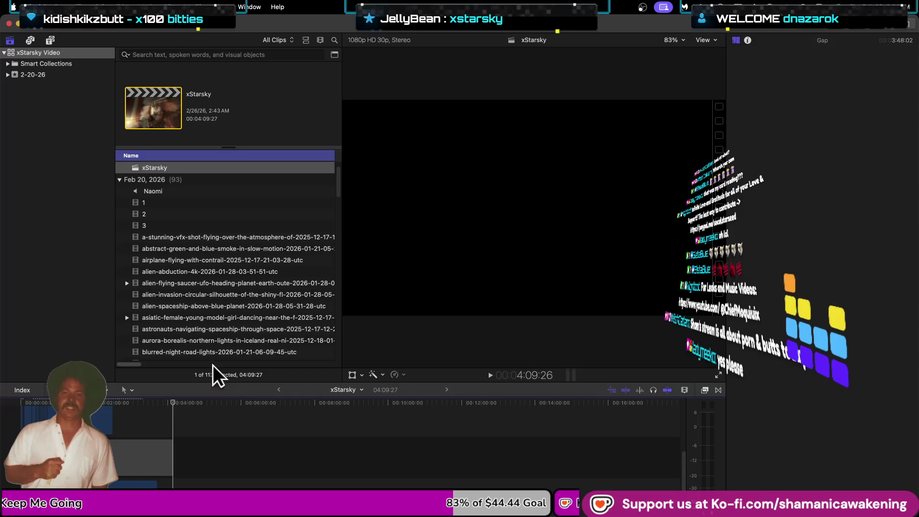
pyautogui.moveTo(174, 403); pyautogui.dragTo(6, 416)
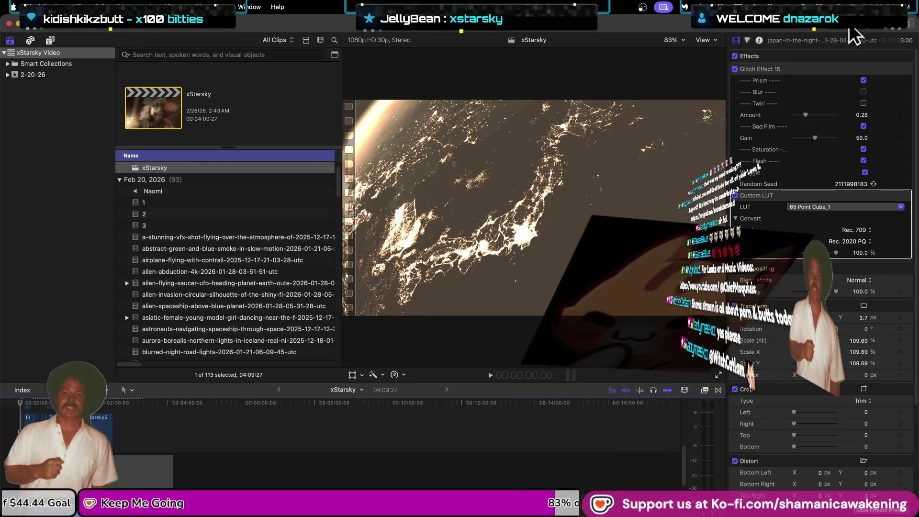
pyautogui.press('ctrl+super+1')
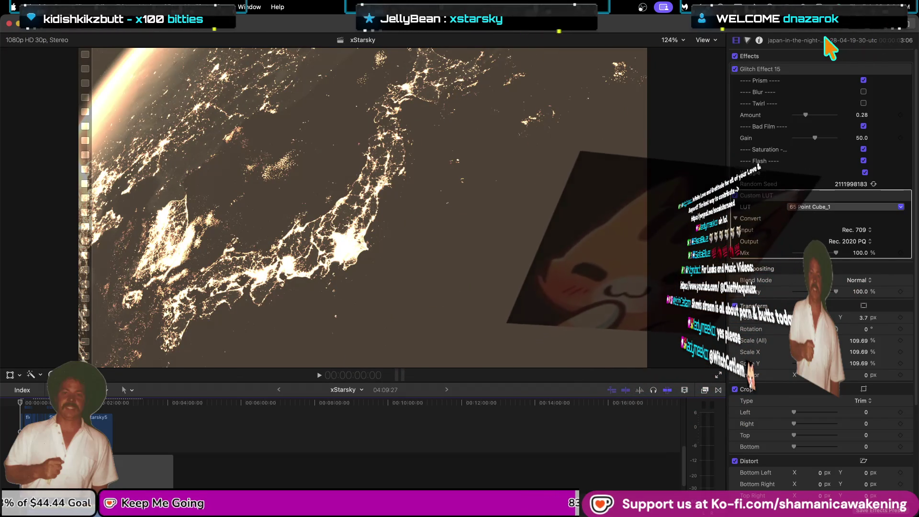
pyautogui.click(902, 23)
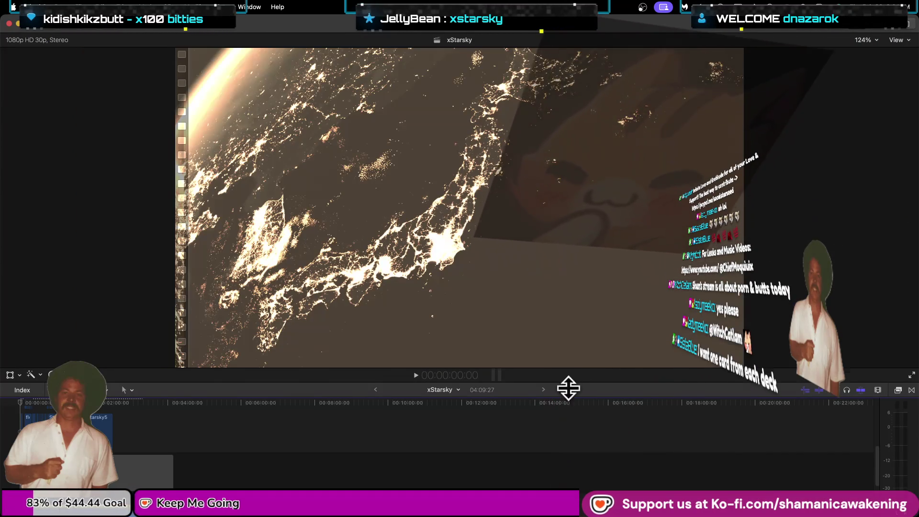
pyautogui.moveTo(566, 382); pyautogui.dragTo(566, 429)
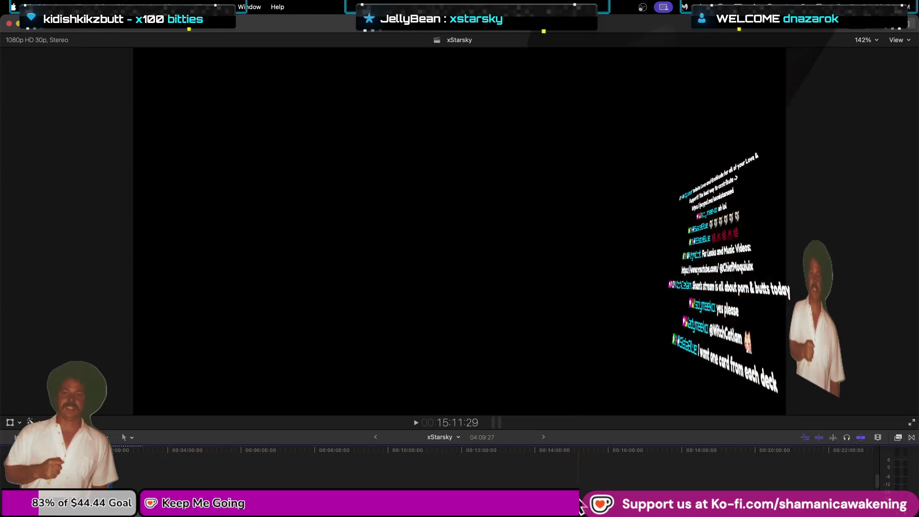
pyautogui.click(414, 423)
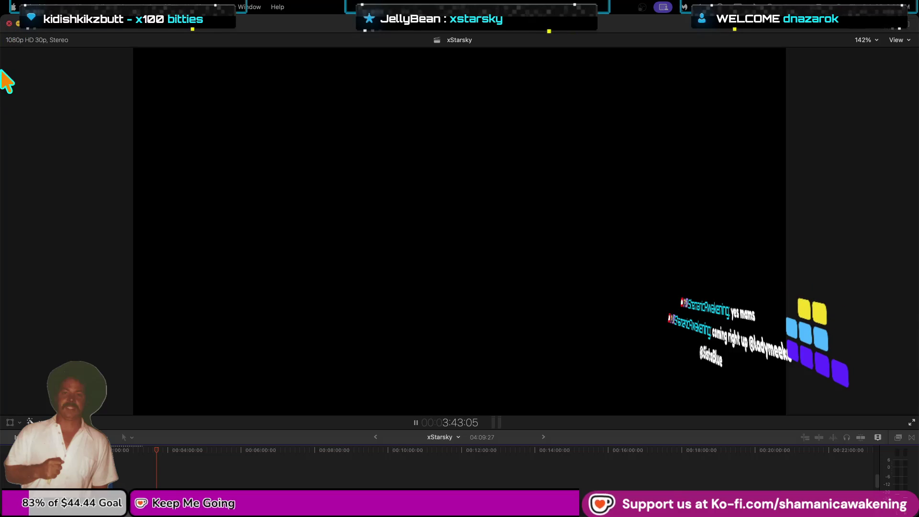
pyautogui.press('super+q')
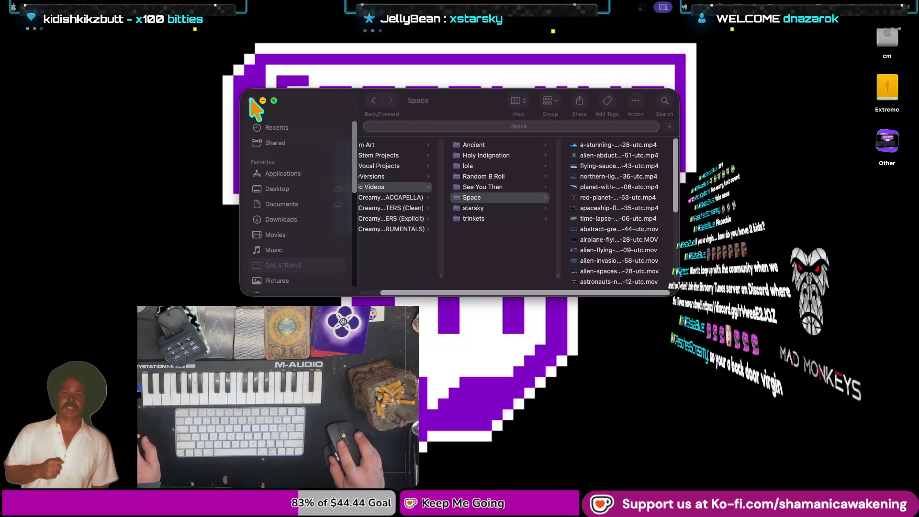
# Close the Finder window showing the Space videos
pyautogui.click(251, 100)
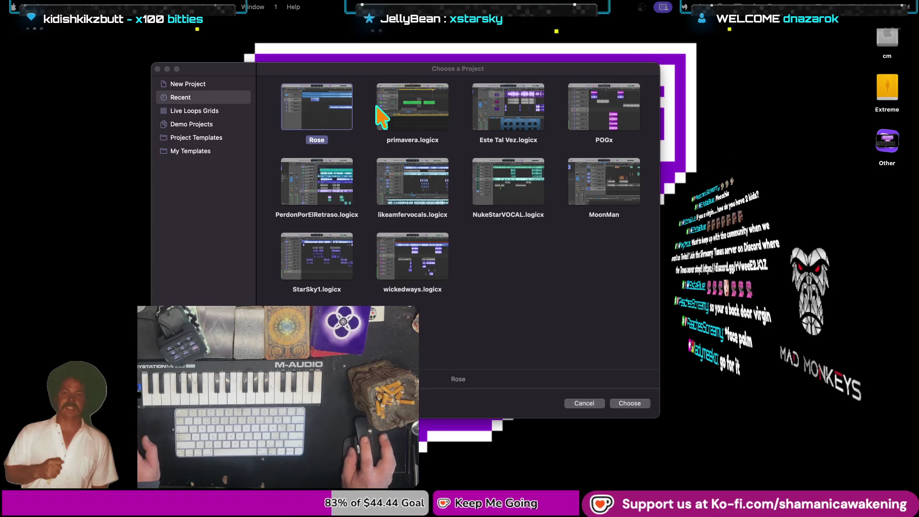
# Open primavera.logicx and unsolo the Black Diamond, second bass and Clap 2 tracks
pyautogui.click(406, 122)
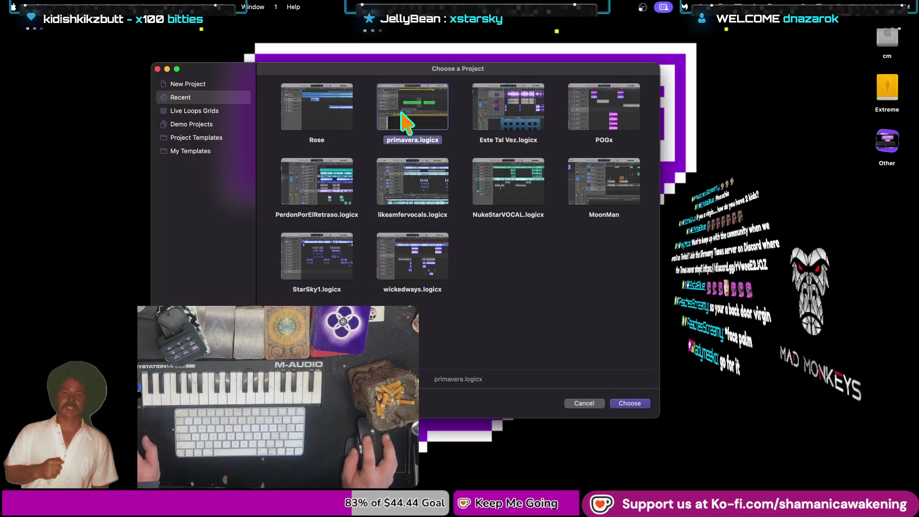
pyautogui.doubleClick(406, 123)
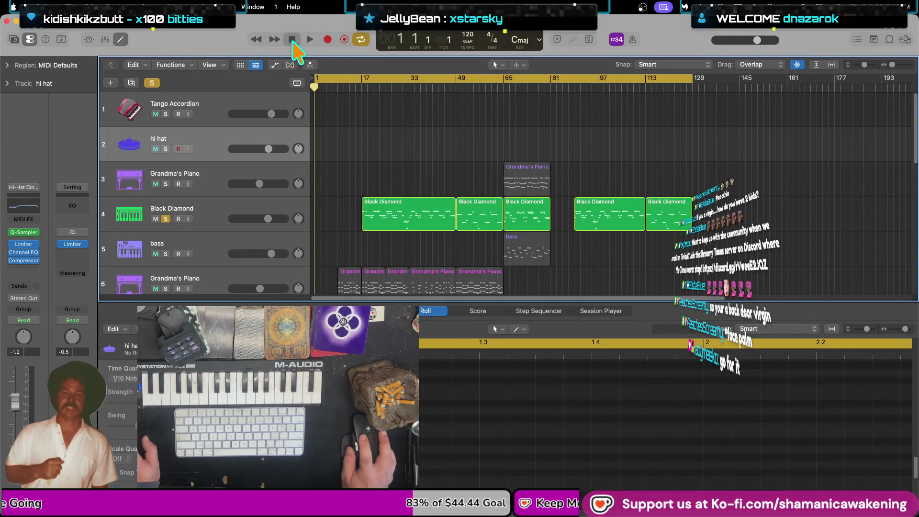
pyautogui.click(166, 218)
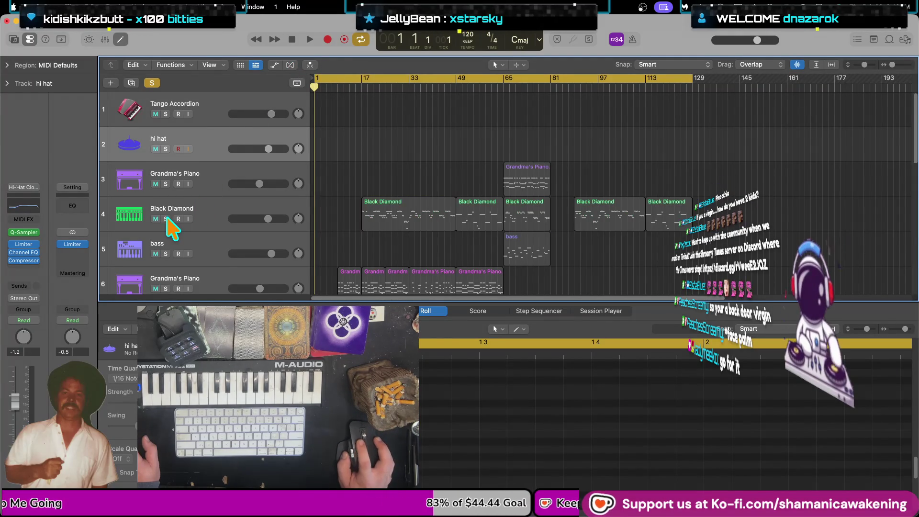
pyautogui.scroll(-3, 220, 263)
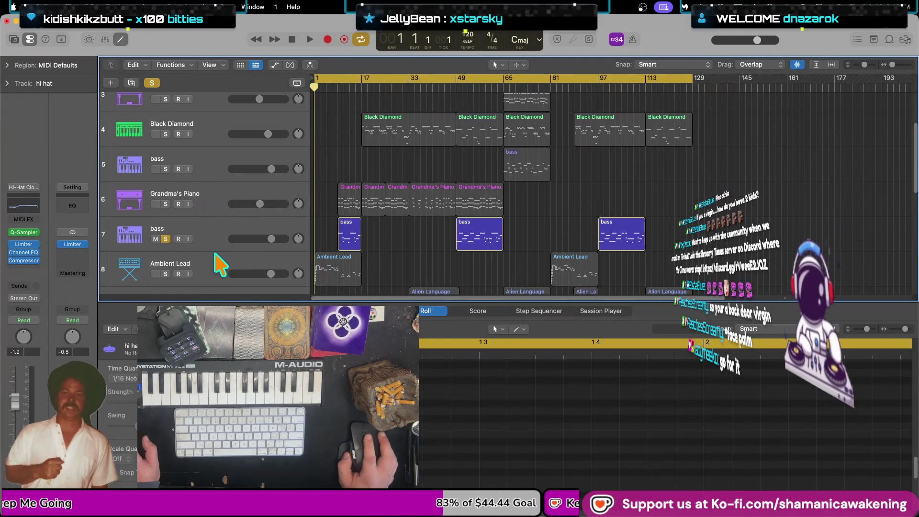
pyautogui.click(166, 239)
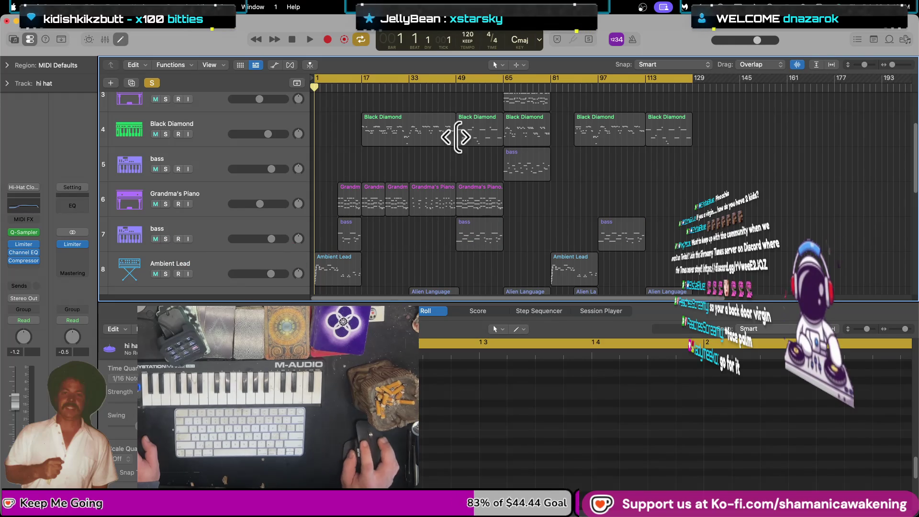
pyautogui.scroll(-4, 438, 235)
pyautogui.scroll(-3, 206, 232)
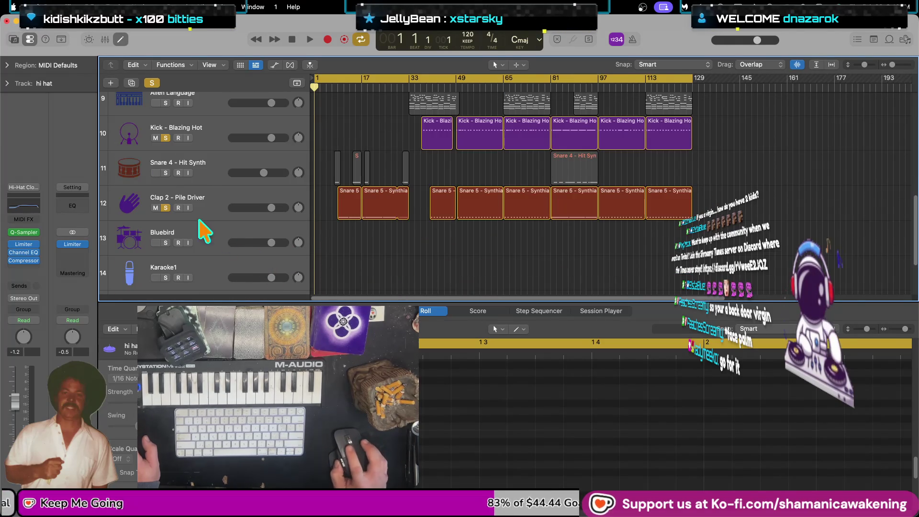
pyautogui.click(166, 208)
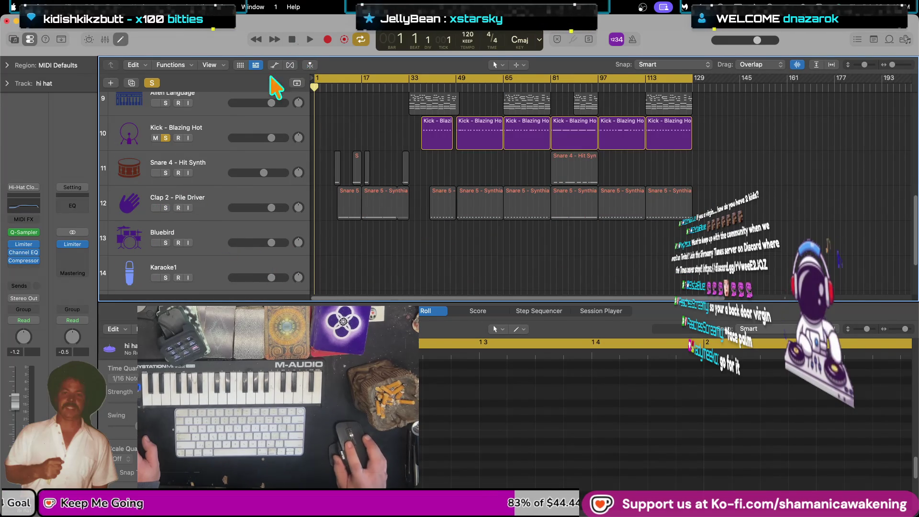
# Turn off global soloing and play the song briefly before stopping
pyautogui.click(152, 86)
pyautogui.scroll(10, 371, 270)
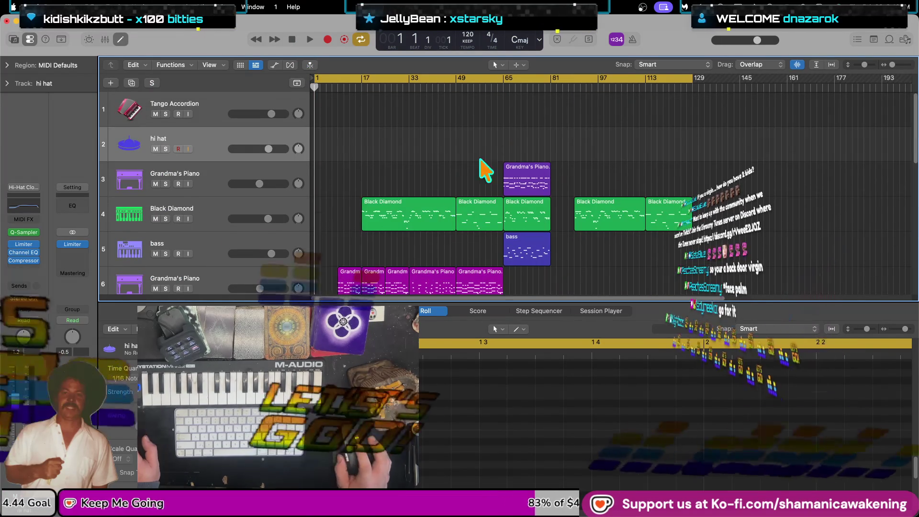
pyautogui.press('space')
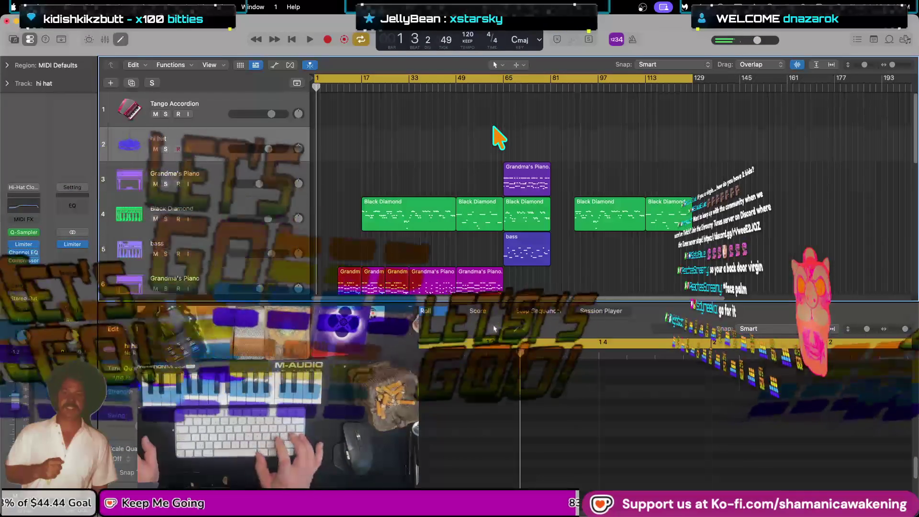
pyautogui.press('space')
pyautogui.press('space')
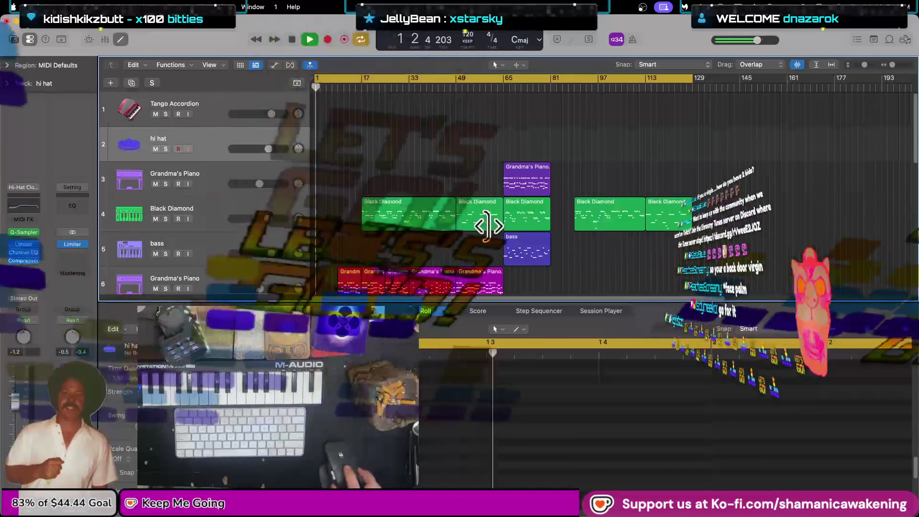
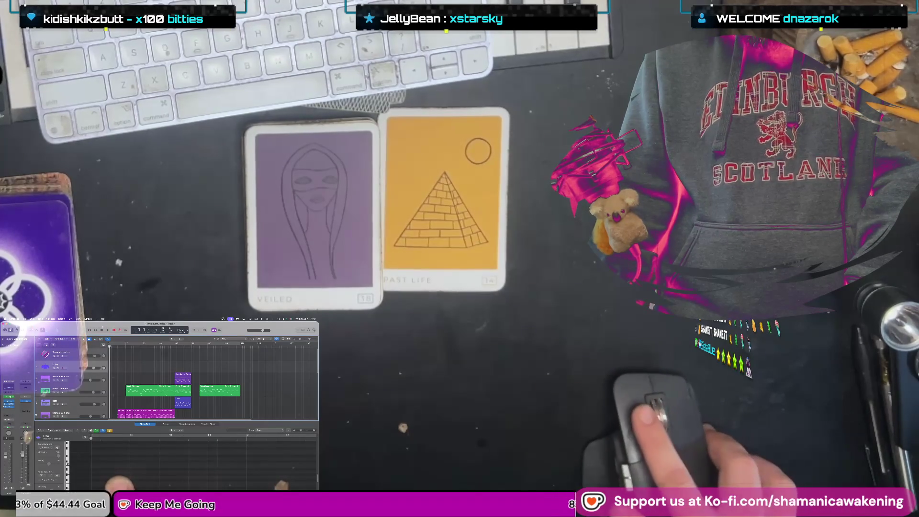
# Open a recent project with audio waveform tracks from File > Open Recent
pyautogui.click(24, 318)
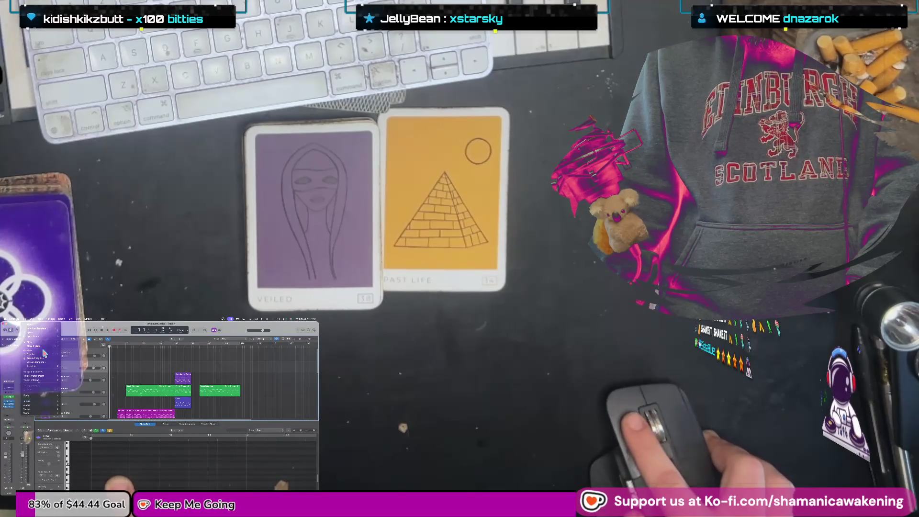
pyautogui.click(43, 330)
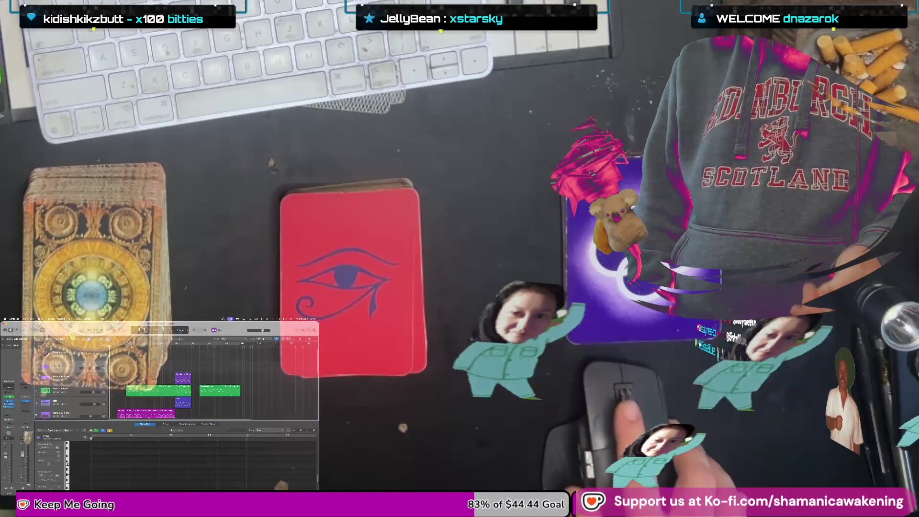
pyautogui.click(14, 318)
pyautogui.click(31, 319)
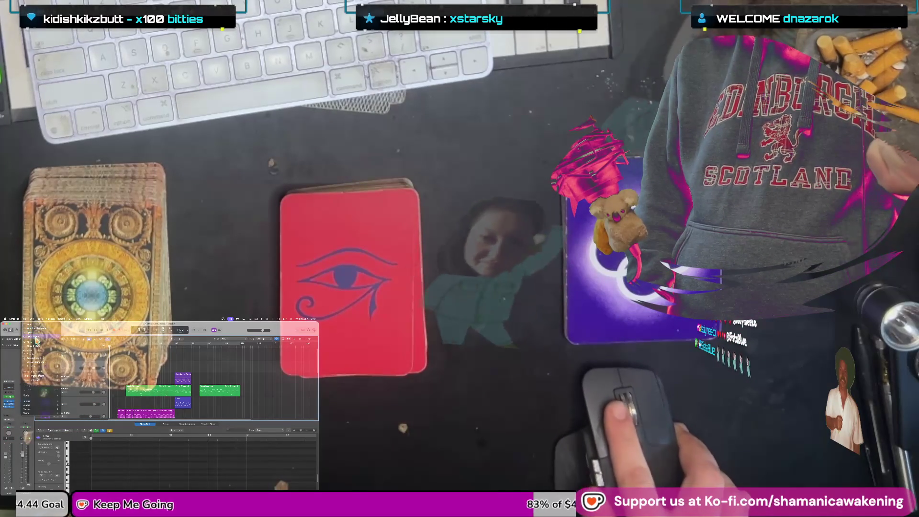
pyautogui.moveTo(53, 336)
pyautogui.click(76, 344)
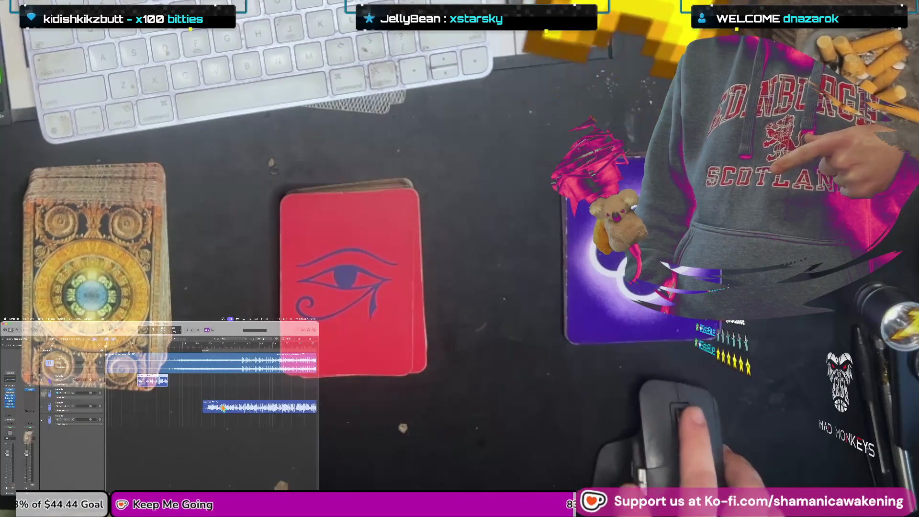
# Zoom out the arrangement, then start, stop and restart playback of the audio tracks
pyautogui.scroll(-5, 200, 408)
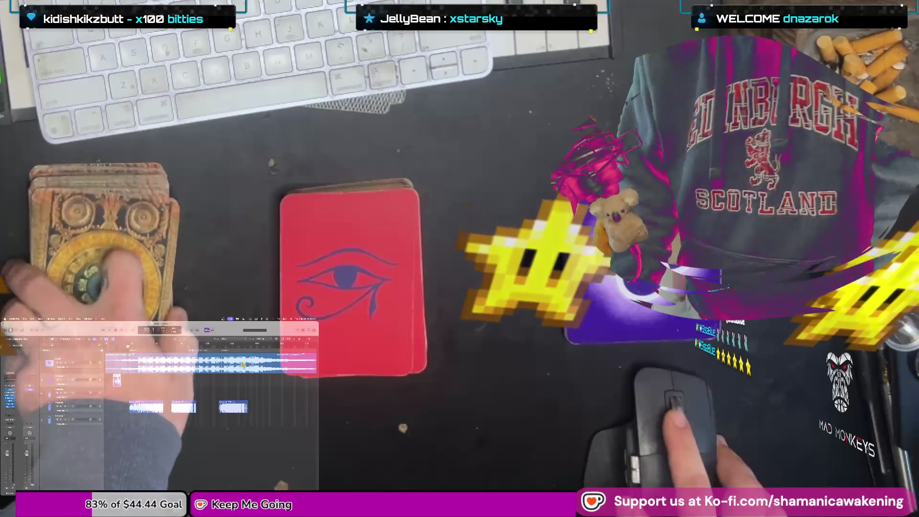
pyautogui.click(107, 330)
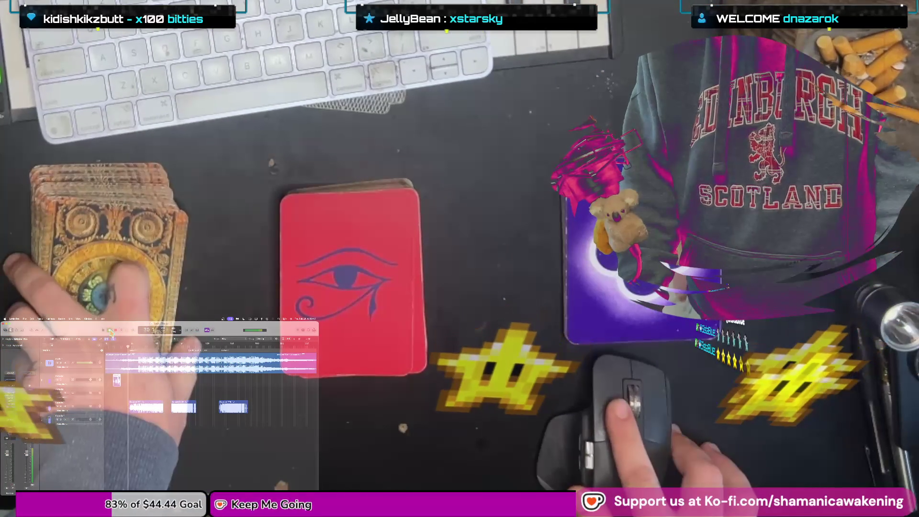
pyautogui.click(104, 331)
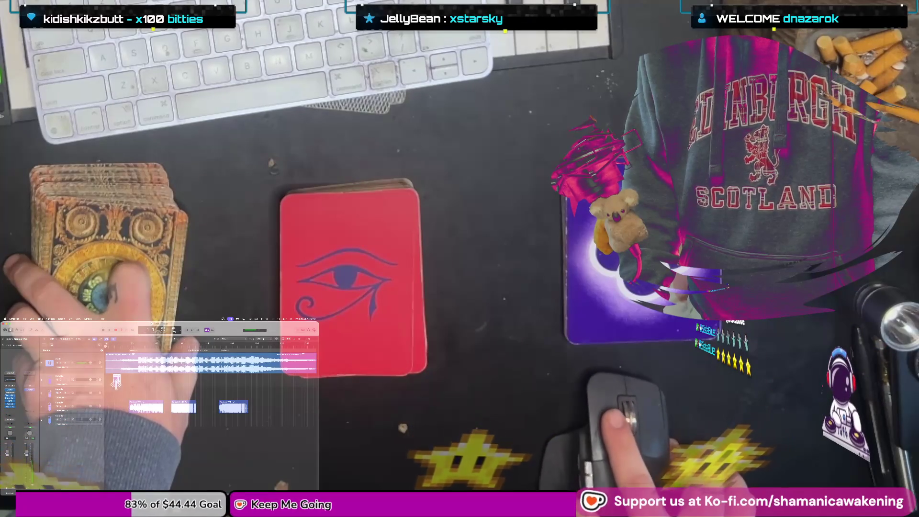
pyautogui.press('space')
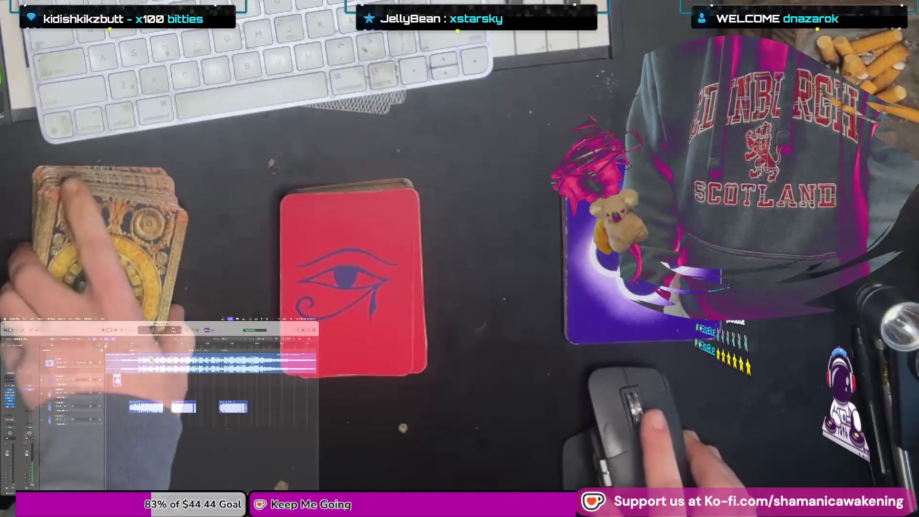